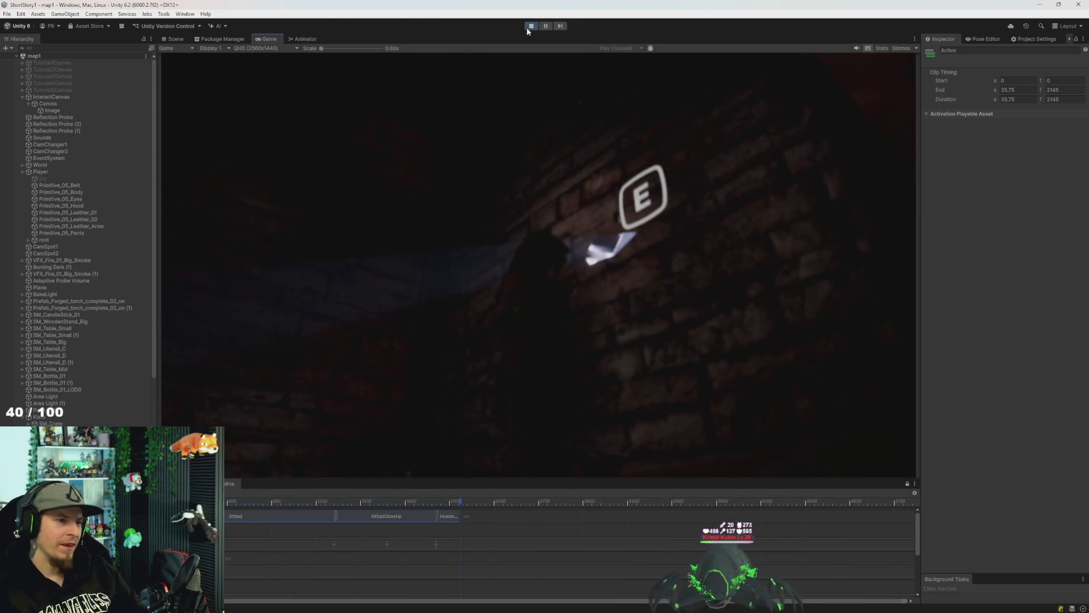
Switch from the game view to the Scene view and turn it to face the brick wall.
key("super")
left_click(182, 39)
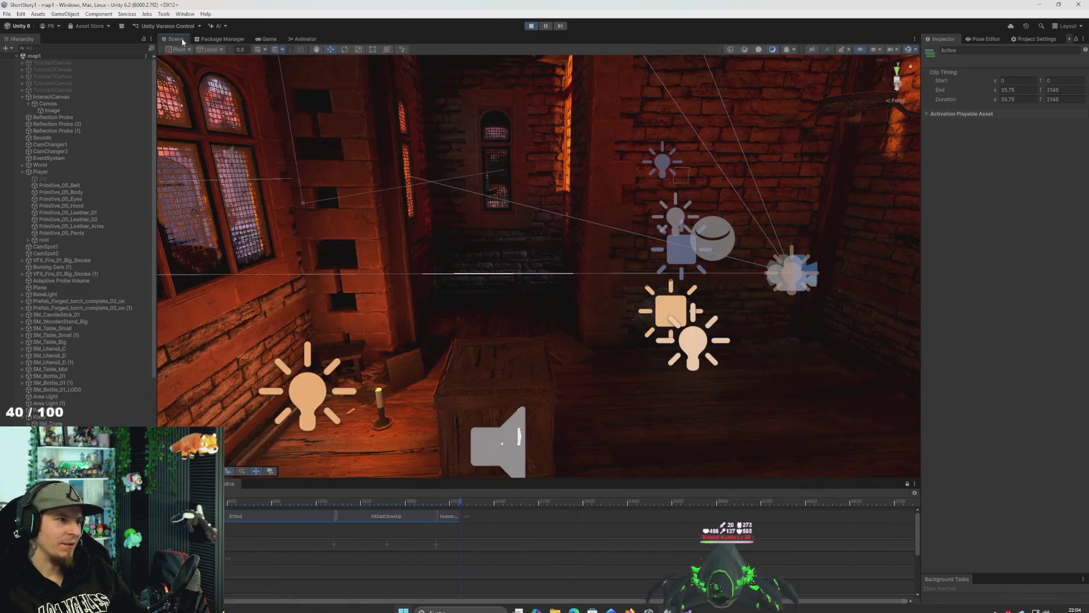
mouse_move(339, 275)
left_mouse_down()
mouse_move(462, 207)
mouse_move(528, 154)
mouse_move(474, 139)
mouse_move(284, 151)
mouse_move(348, 164)
mouse_move(622, 173)
mouse_move(789, 222)
mouse_move(478, 257)
mouse_move(32, 189)
left_mouse_up()
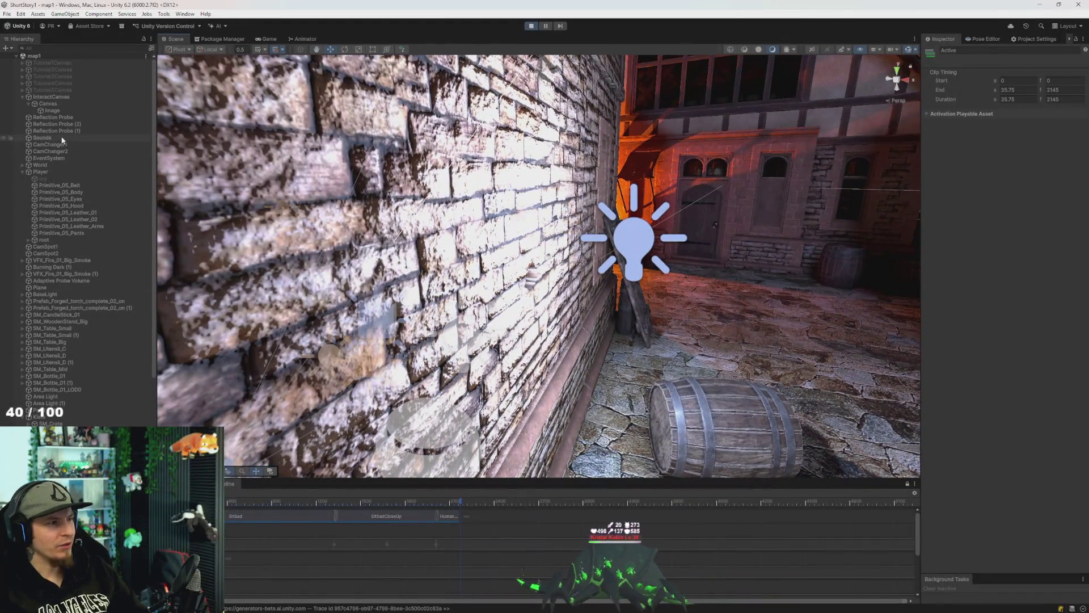
Collapse InteractCanvas and create a Cube via map1's GameObject > 3D Object menu.
left_click(26, 97)
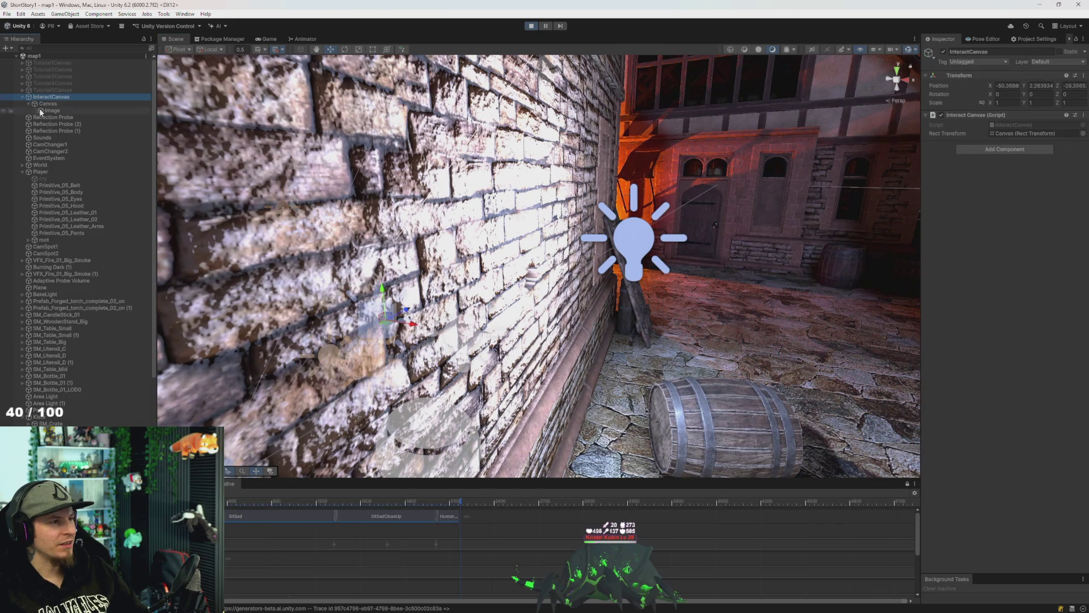
left_click(23, 97)
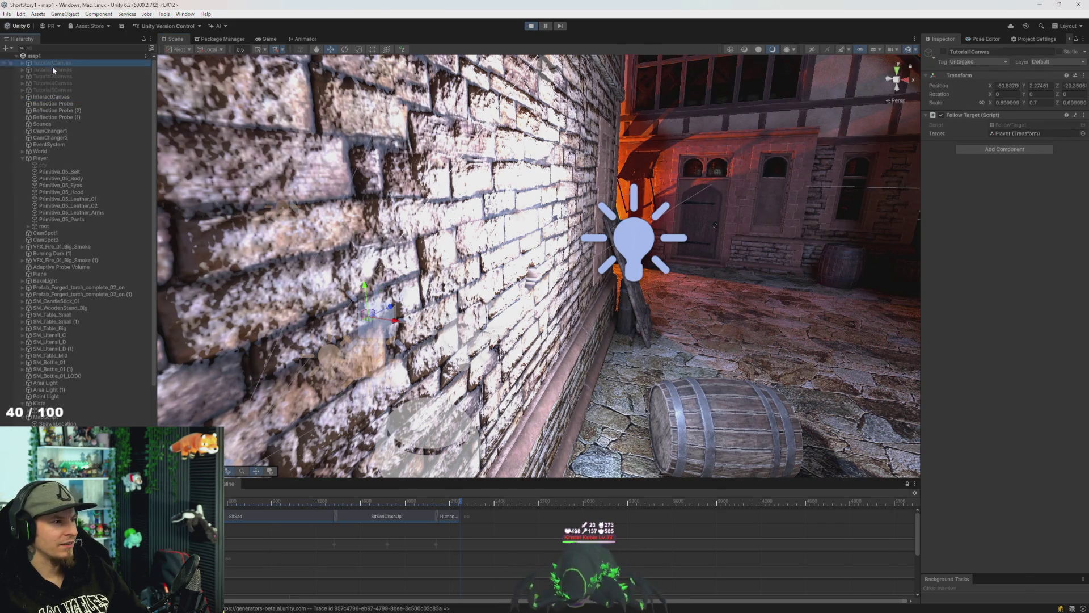
right_click(35, 56)
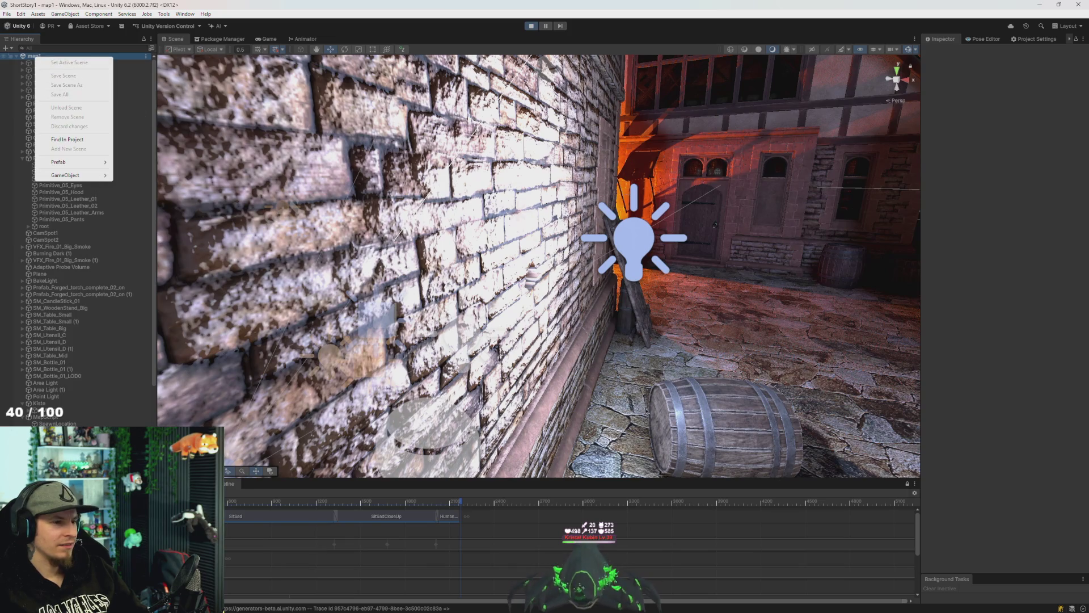
left_click(15, 87)
right_click(36, 59)
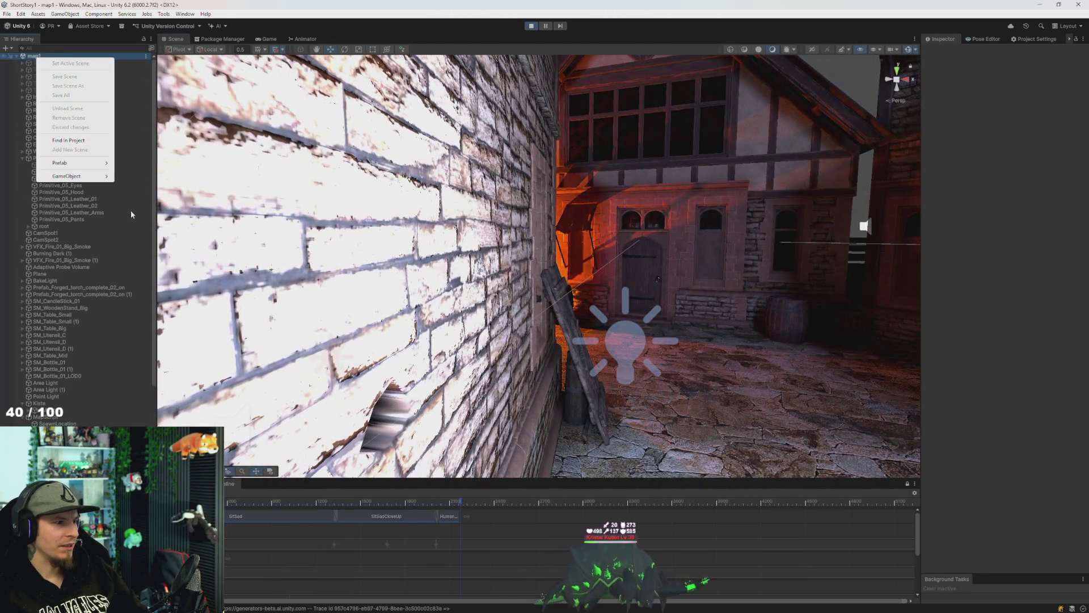
mouse_move(77, 176)
mouse_move(155, 189)
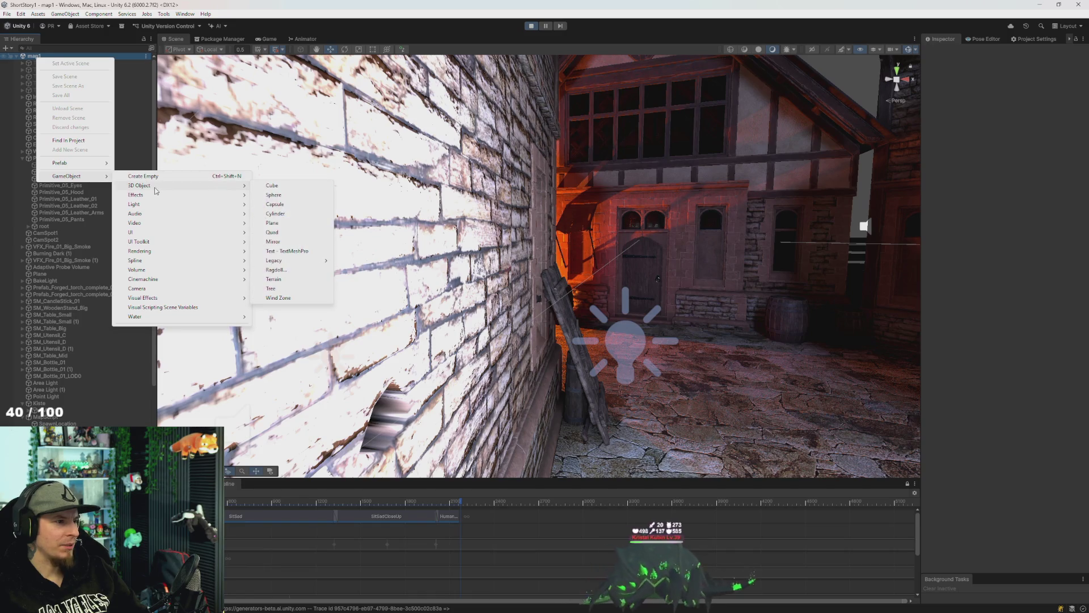
left_click(286, 189)
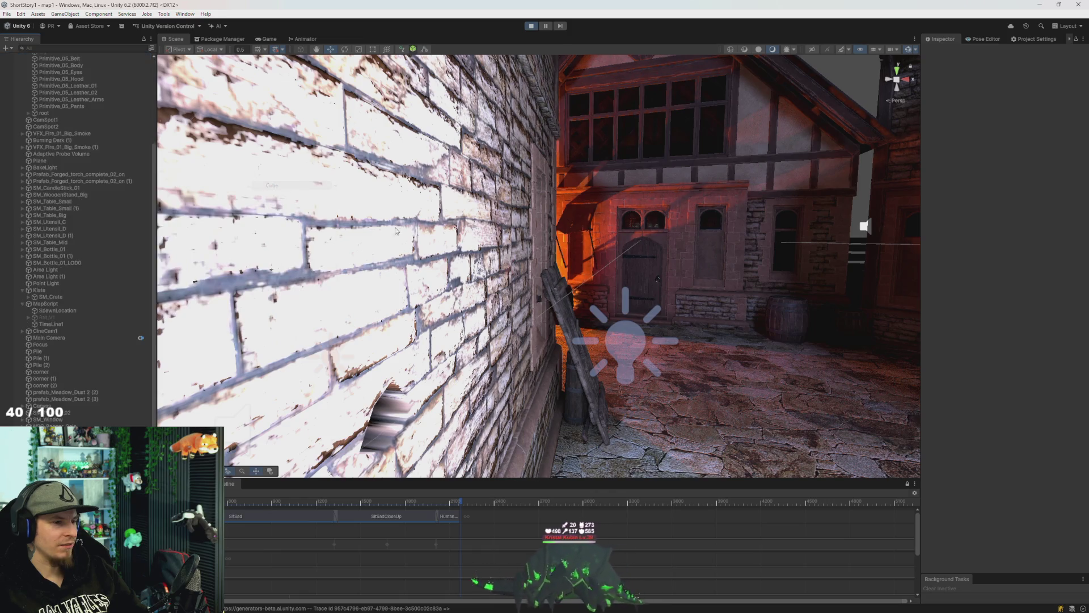
Frame the new cube and scale it down along X into a thin panel.
key("f")
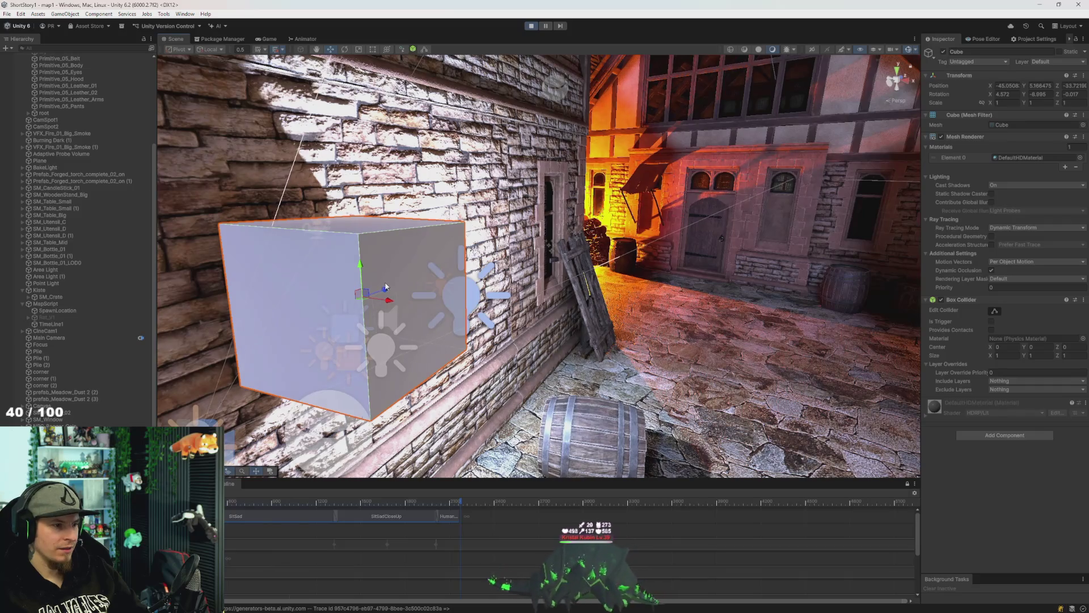
key("r")
mouse_move(399, 302)
left_mouse_down()
mouse_move(341, 306)
mouse_move(391, 255)
mouse_move(420, 196)
mouse_move(493, 166)
mouse_move(448, 166)
mouse_move(431, 238)
mouse_move(449, 280)
mouse_move(581, 337)
left_mouse_up()
Duplicate the cube as Cube (1) and tilt the copy at an angle.
key("ctrl+d")
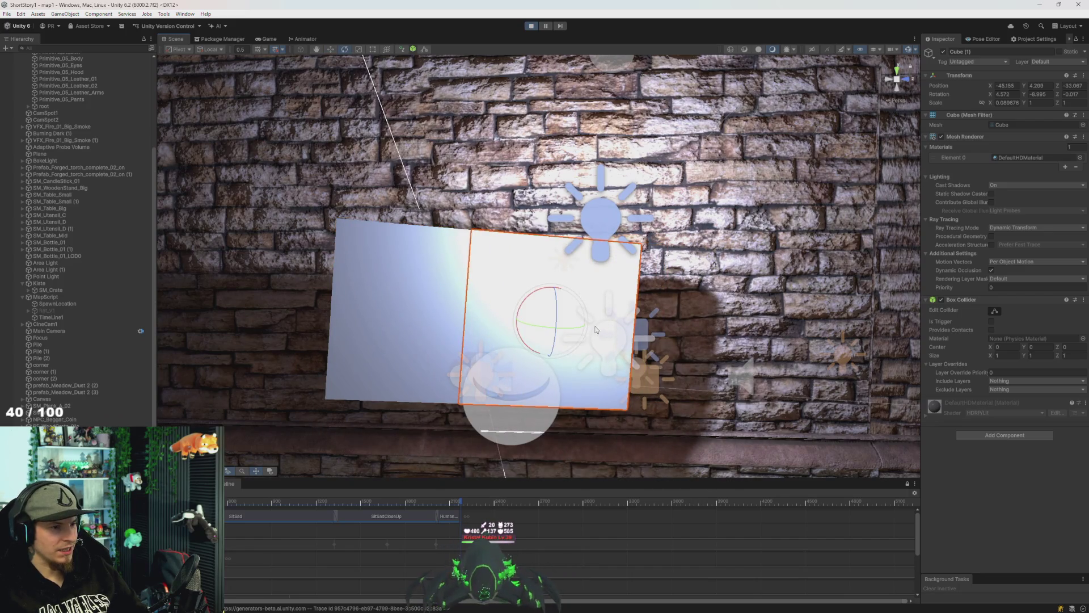
mouse_move(574, 298)
left_mouse_down()
mouse_move(590, 316)
mouse_move(580, 359)
mouse_move(670, 357)
mouse_move(373, 352)
left_mouse_up()
key("w")
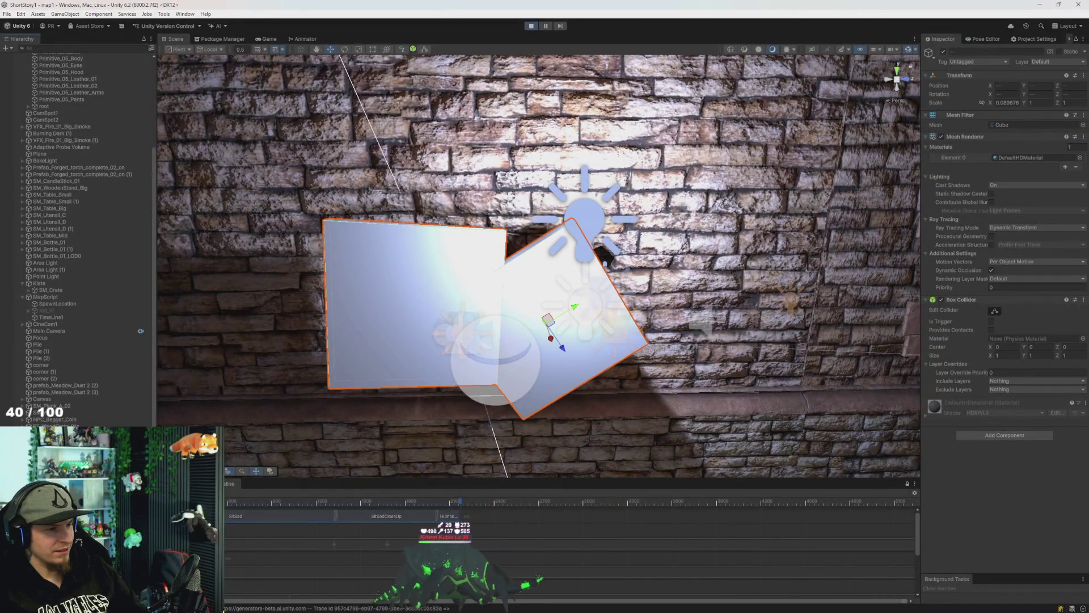
Slide the cube sideways along the wall, viewing the panels up close.
mouse_move(430, 328)
left_mouse_down()
mouse_move(447, 349)
mouse_move(161, 357)
left_mouse_up()
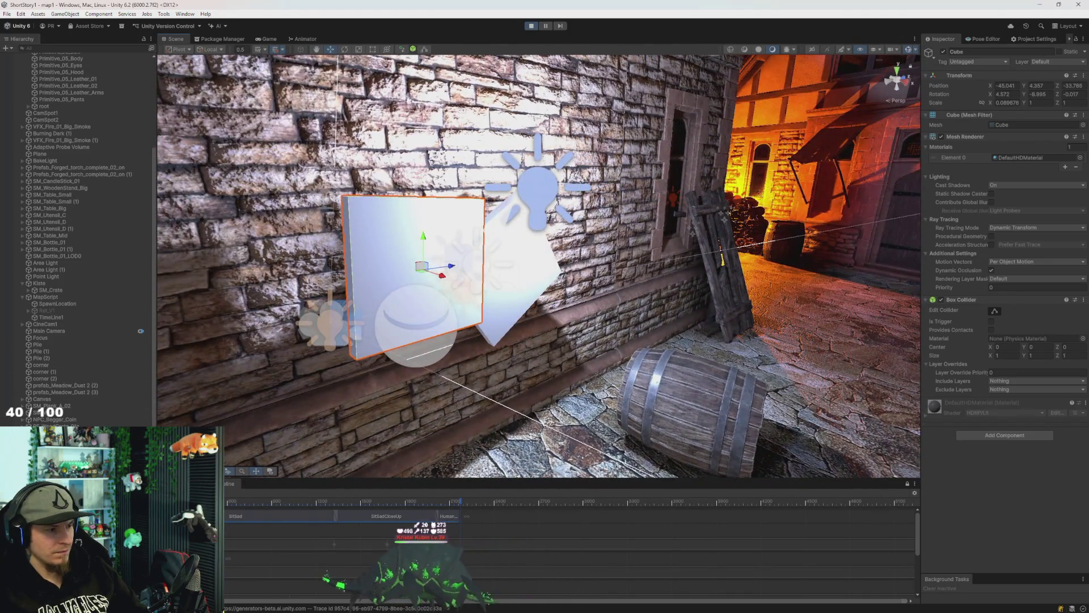
key("f")
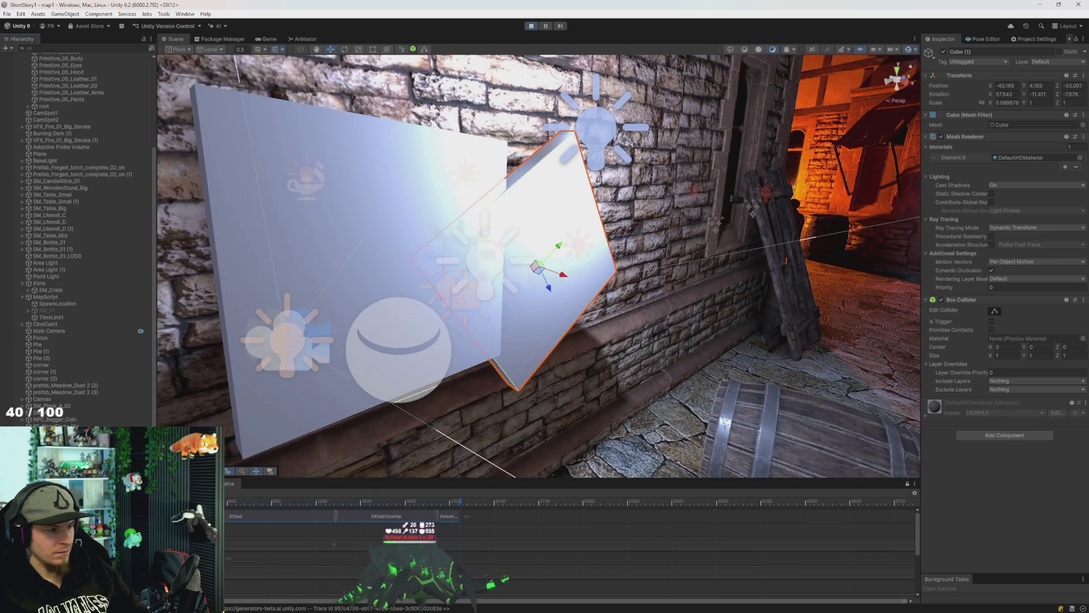
mouse_move(470, 242)
left_mouse_down()
mouse_move(515, 306)
mouse_move(520, 343)
mouse_move(212, 340)
mouse_move(187, 274)
mouse_move(276, 379)
left_mouse_up()
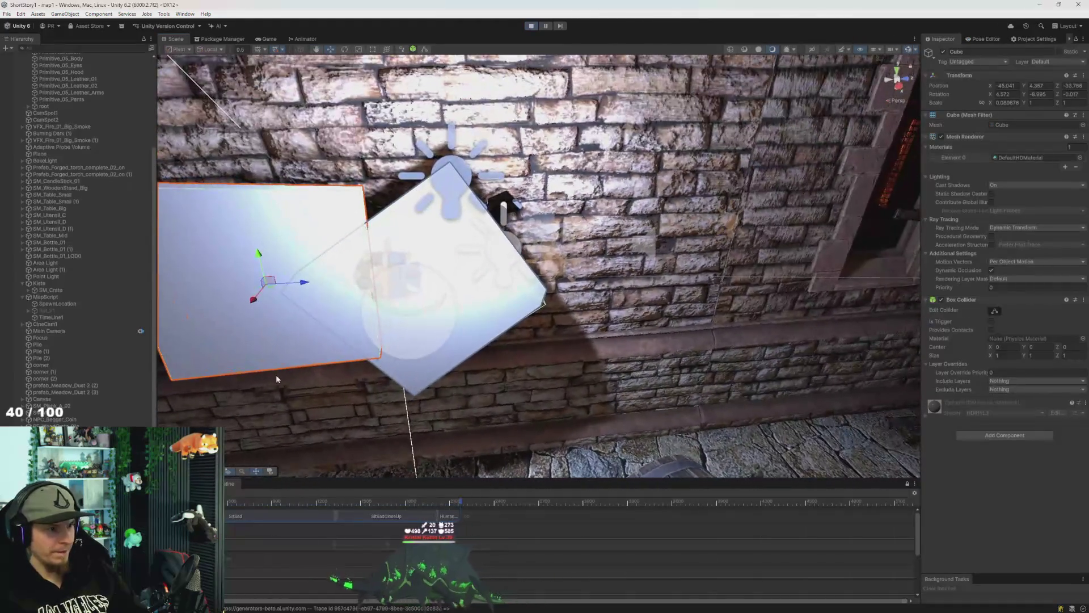
mouse_move(314, 287)
left_mouse_down()
mouse_move(475, 335)
mouse_move(297, 332)
mouse_move(324, 341)
mouse_move(365, 323)
mouse_move(652, 369)
mouse_move(627, 298)
mouse_move(554, 277)
mouse_move(555, 287)
mouse_move(652, 284)
mouse_move(475, 326)
mouse_move(499, 309)
mouse_move(590, 328)
mouse_move(681, 307)
left_mouse_up()
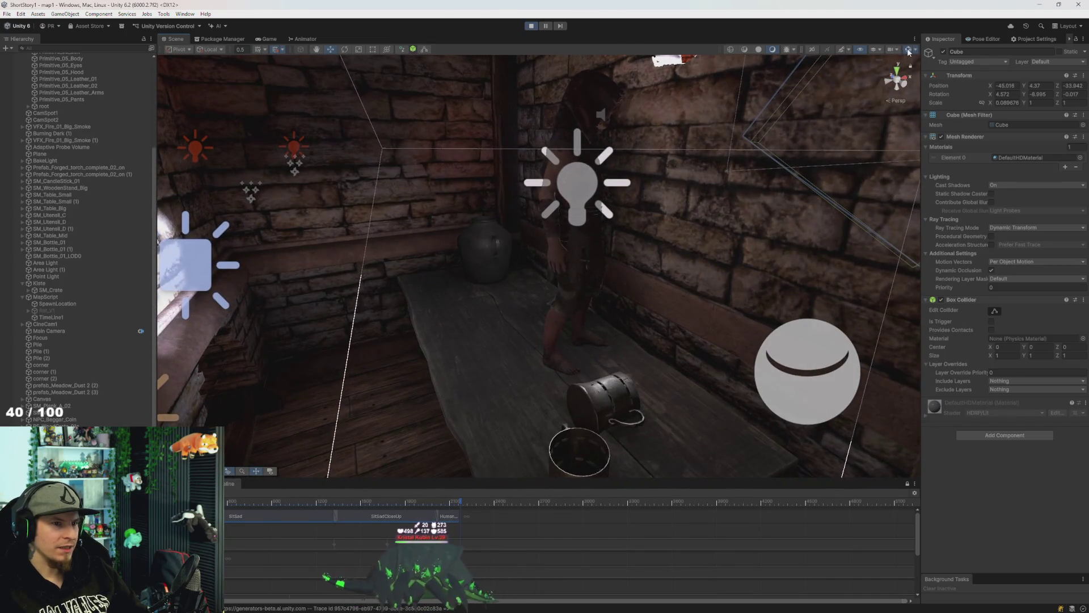
mouse_move(815, 108)
left_mouse_down()
mouse_move(847, 77)
mouse_move(883, 165)
mouse_move(870, 195)
mouse_move(644, 226)
mouse_move(874, 176)
left_mouse_up()
Undo the cube's last move and set its Position Z to about -33.49.
key("ctrl+z")
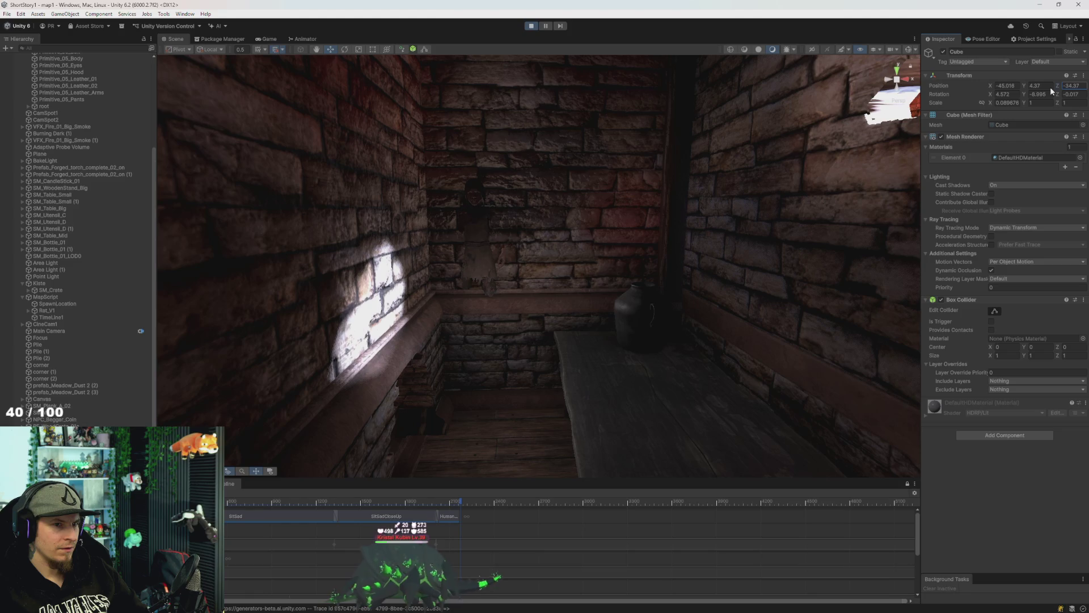
left_click_drag(1057, 87, 1064, 91)
mouse_move(902, 149)
left_mouse_down()
mouse_move(912, 142)
mouse_move(523, 221)
left_mouse_up()
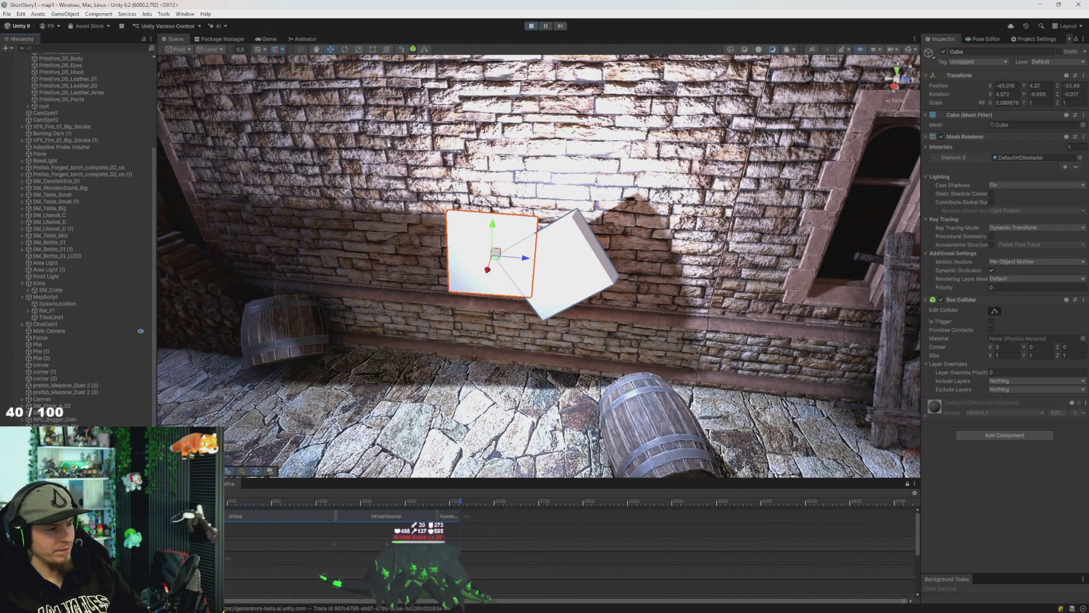
Create an empty GameObject from the Hierarchy menu, undoing and redoing the creation.
right_click(42, 96)
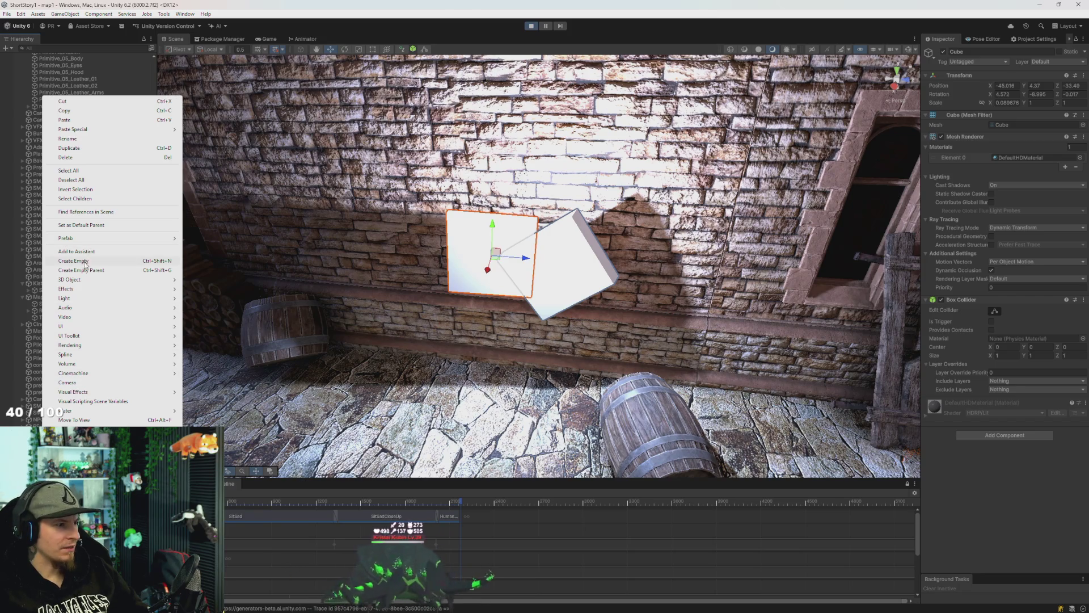
left_click(86, 262)
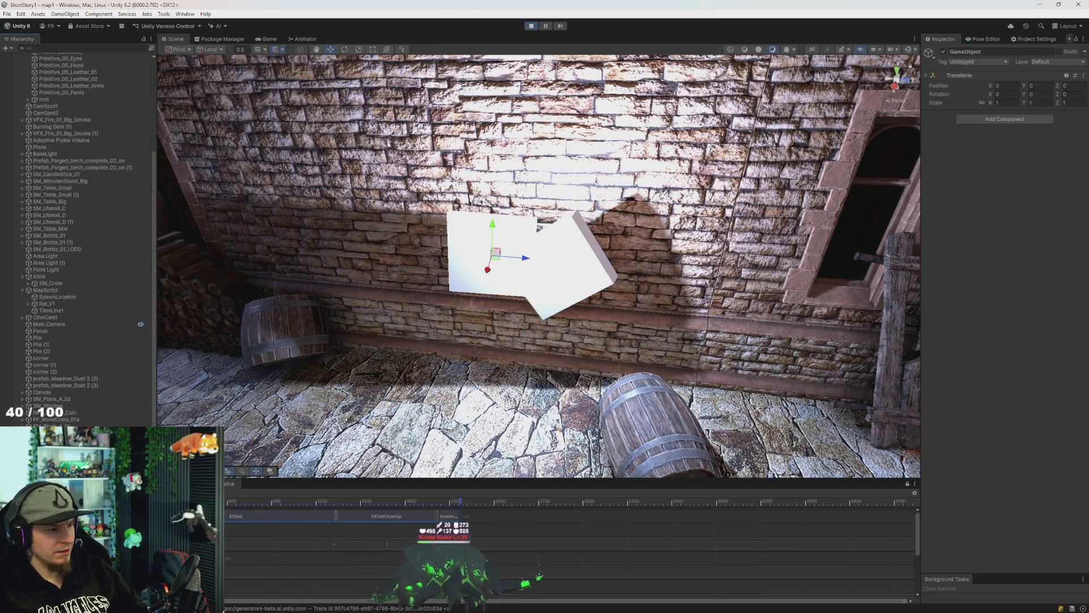
key("ctrl+z")
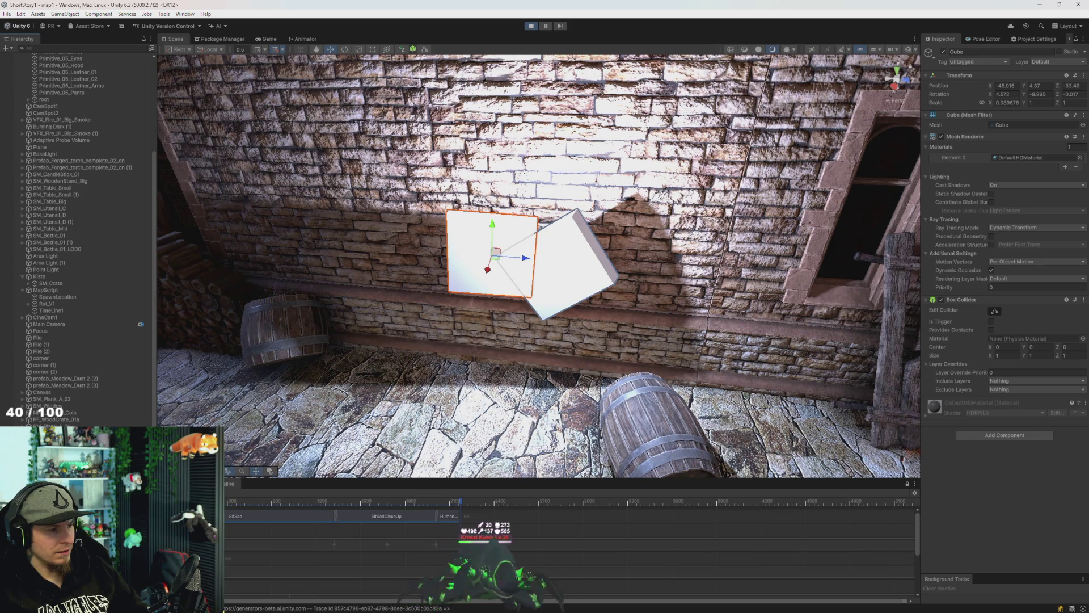
key("ctrl+y")
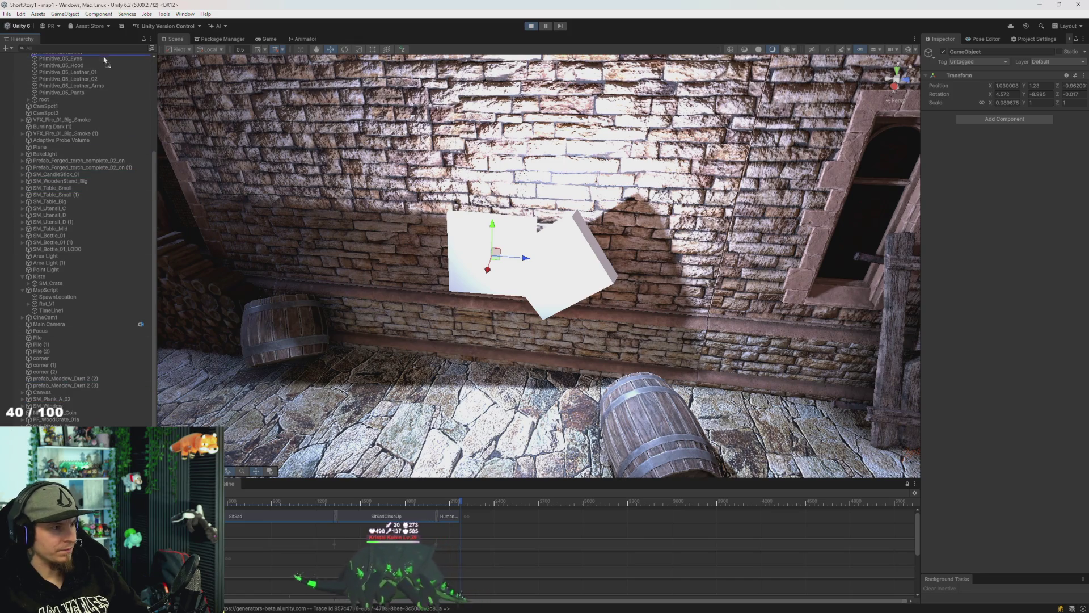
scroll(103, 59, "up", 6)
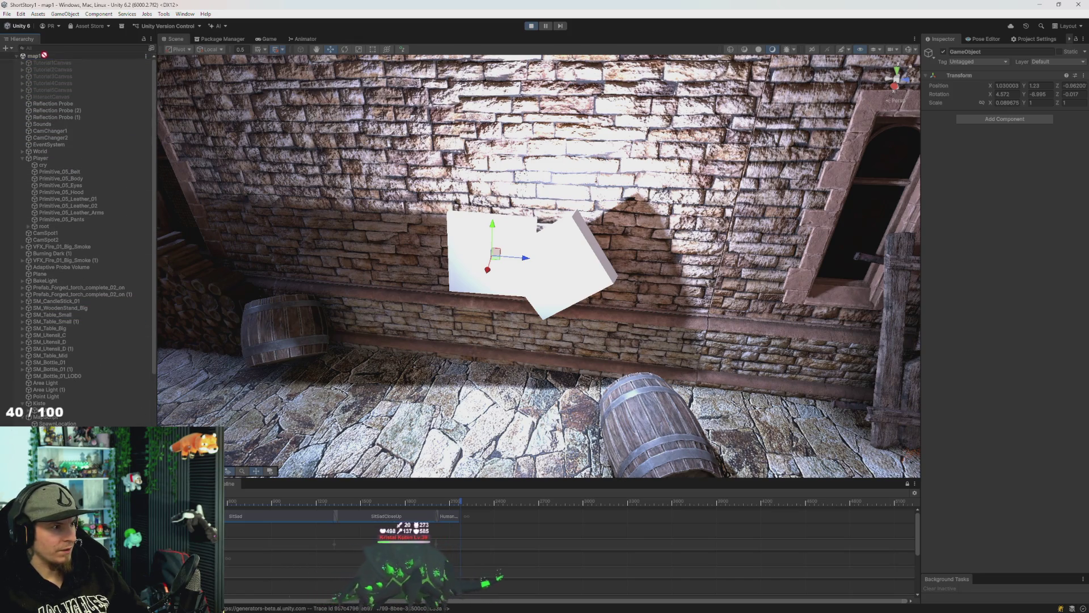
scroll(45, 57, "down", 6)
Orbit the view around the lit wall and dark corner to locate the empty GameObject.
mouse_move(481, 168)
left_mouse_down()
mouse_move(760, 172)
mouse_move(781, 210)
mouse_move(793, 166)
left_mouse_up()
mouse_move(511, 271)
left_mouse_down()
mouse_move(358, 275)
mouse_move(488, 228)
mouse_move(710, 224)
mouse_move(299, 282)
mouse_move(362, 251)
left_mouse_up()
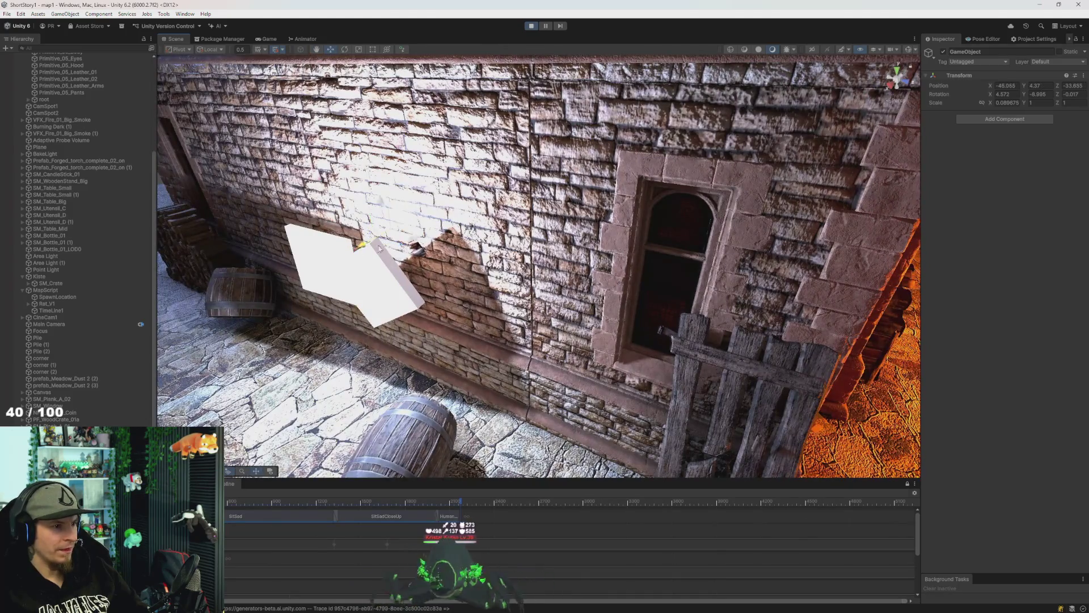
mouse_move(455, 215)
left_mouse_down()
mouse_move(693, 231)
mouse_move(665, 188)
mouse_move(683, 193)
mouse_move(656, 226)
mouse_move(631, 134)
left_mouse_up()
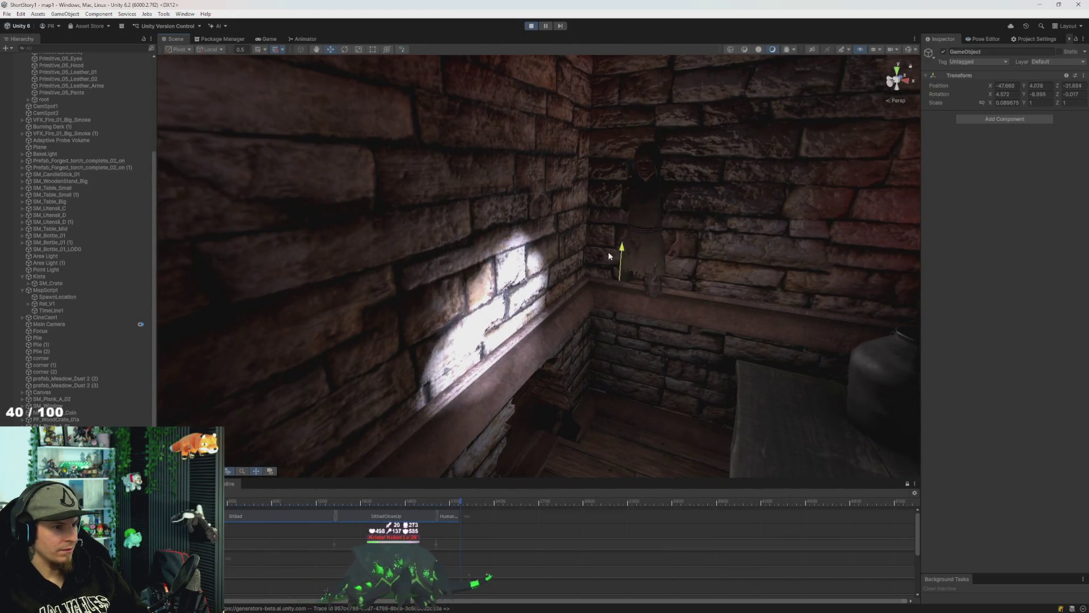
mouse_move(625, 285)
left_mouse_down()
mouse_move(498, 346)
mouse_move(446, 216)
left_mouse_up()
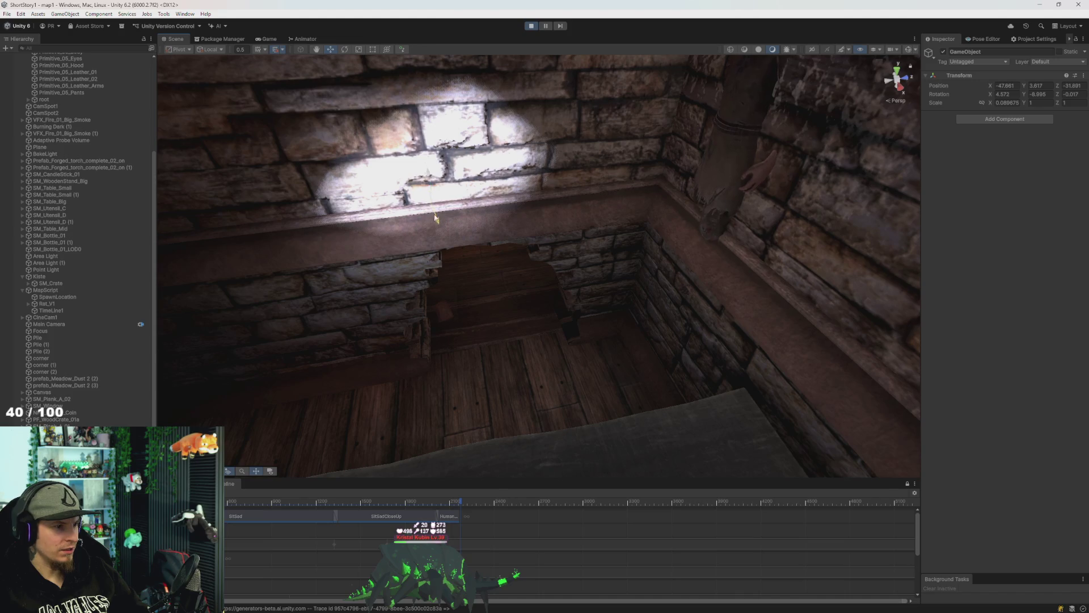
mouse_move(515, 211)
left_mouse_down()
mouse_move(499, 201)
mouse_move(571, 210)
mouse_move(469, 230)
mouse_move(546, 224)
mouse_move(566, 204)
mouse_move(438, 234)
left_mouse_up()
scroll(79, 227, "down", 1)
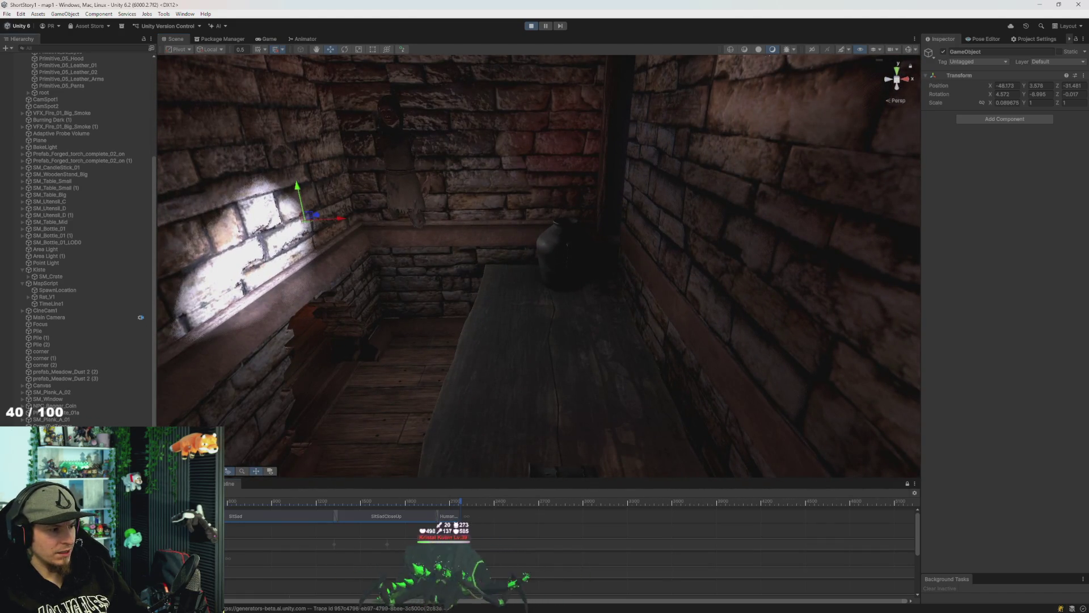
Select the empty GameObject and drag it along the wall above the white arrow.
left_click(243, 372)
mouse_move(243, 372)
left_mouse_down()
mouse_move(316, 297)
mouse_move(346, 283)
left_mouse_up()
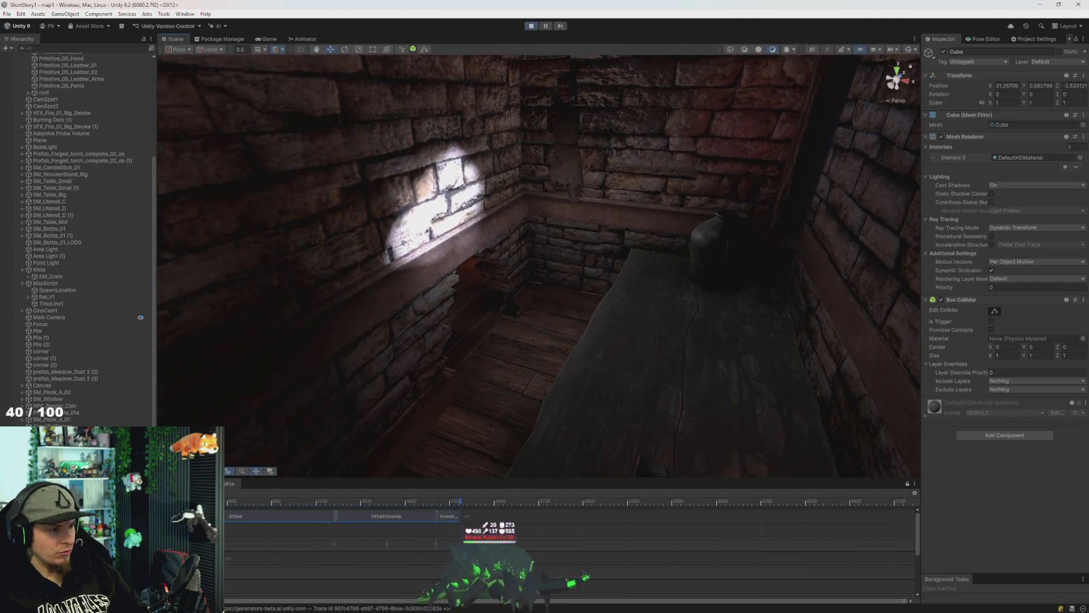
left_click(418, 360)
mouse_move(418, 359)
left_mouse_down()
mouse_move(420, 271)
mouse_move(542, 330)
mouse_move(507, 347)
mouse_move(528, 341)
left_mouse_up()
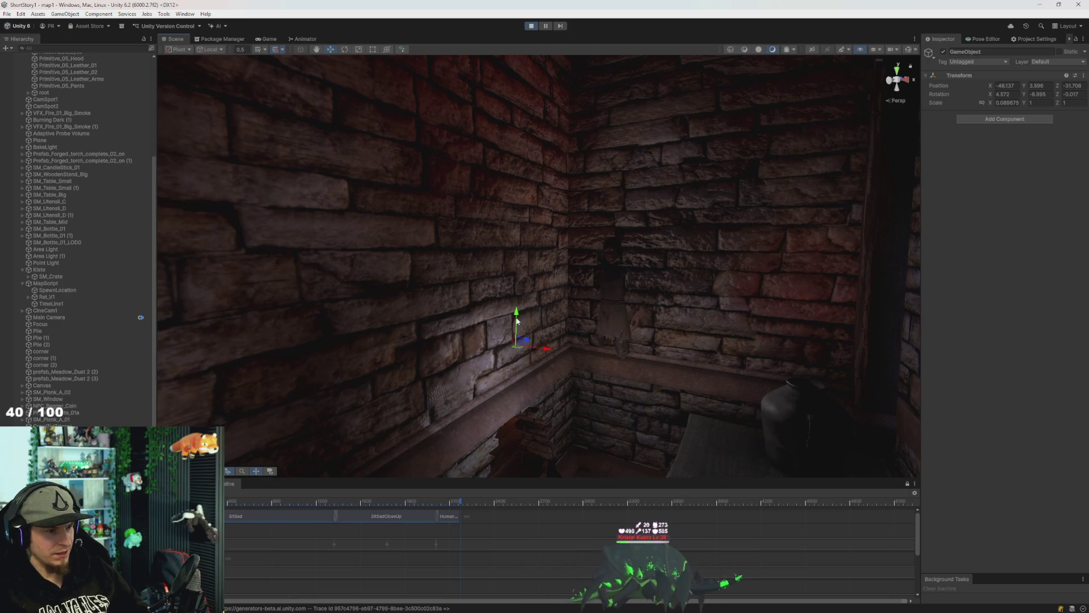
mouse_move(536, 342)
left_mouse_down()
mouse_move(512, 371)
mouse_move(545, 353)
mouse_move(528, 362)
mouse_move(509, 328)
mouse_move(529, 349)
left_mouse_up()
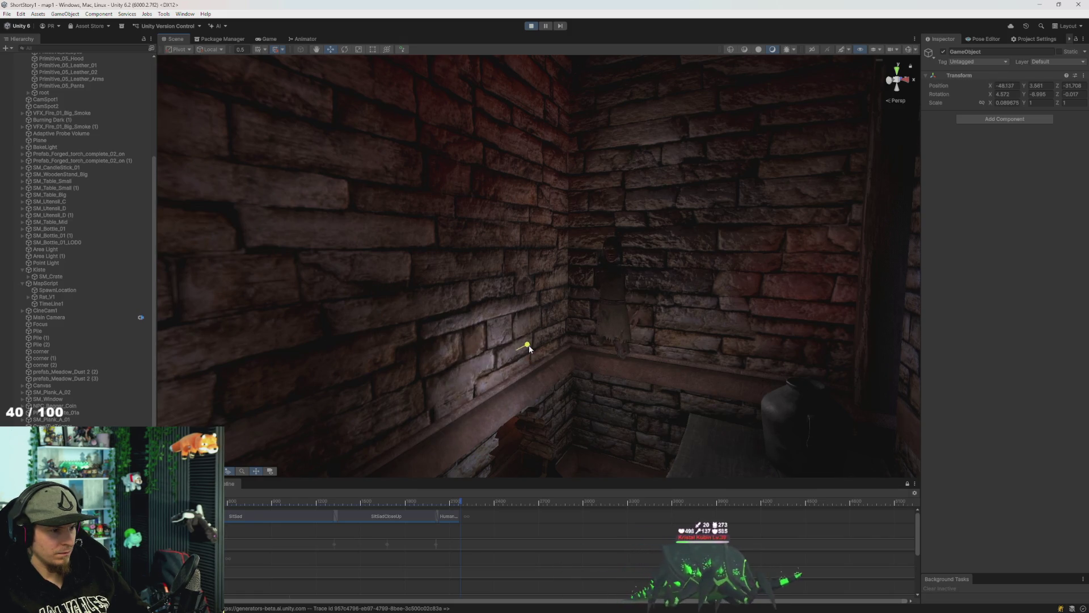
mouse_move(541, 341)
left_mouse_down()
mouse_move(526, 355)
mouse_move(517, 332)
mouse_move(533, 350)
mouse_move(527, 369)
mouse_move(404, 420)
mouse_move(559, 409)
left_mouse_up()
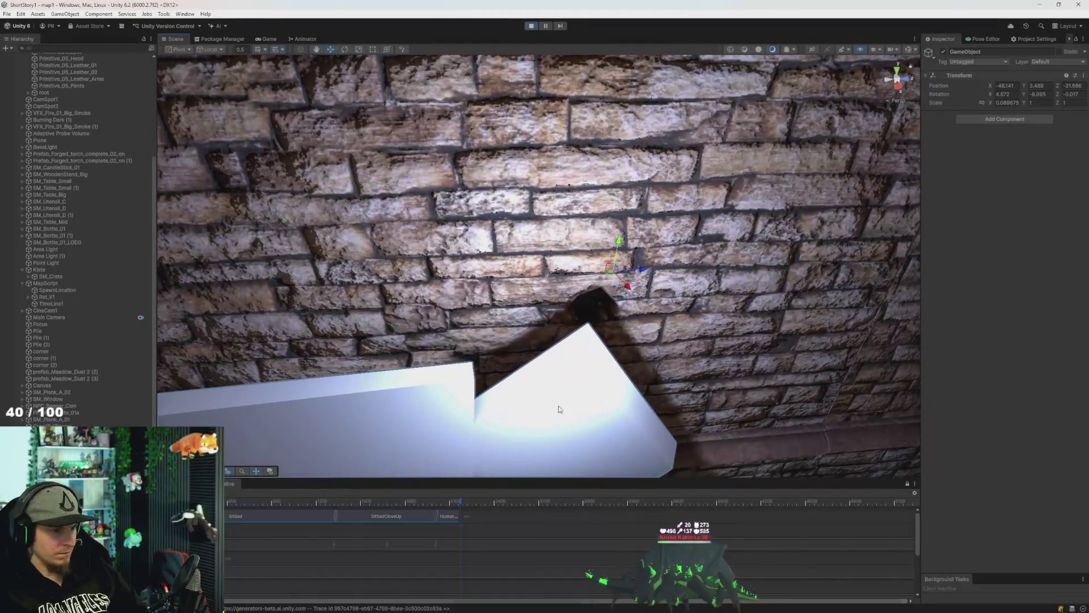
Move the GameObject beside the white arrow and raise Cube (1) up the wall.
mouse_move(646, 275)
left_mouse_down()
mouse_move(730, 297)
mouse_move(687, 307)
mouse_move(653, 266)
left_mouse_up()
left_click_drag(588, 313, 294, 336)
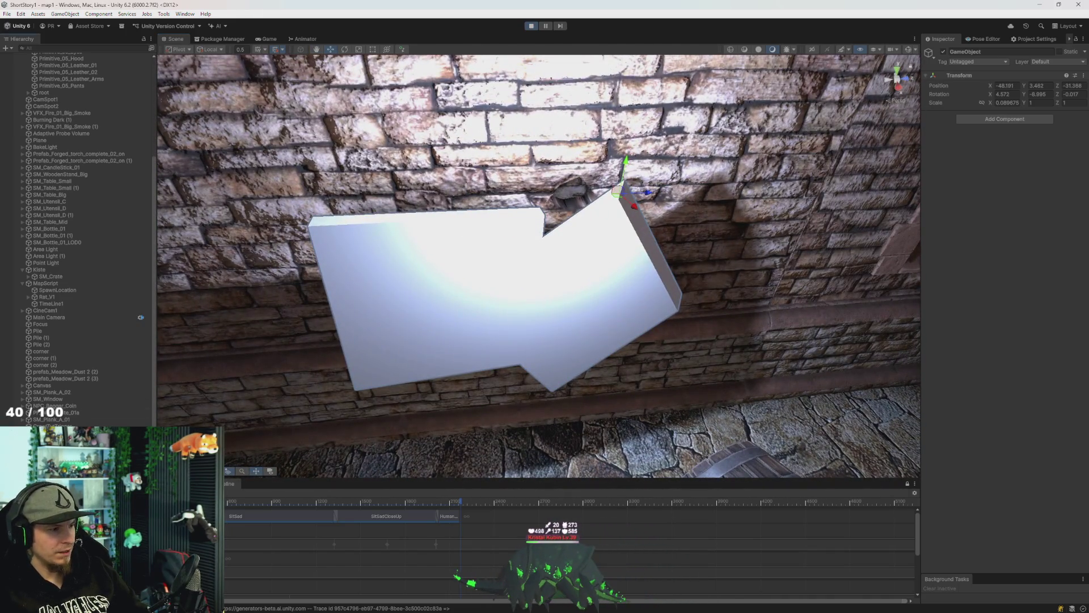
left_click(560, 303)
mouse_move(612, 286)
left_mouse_down()
mouse_move(638, 279)
mouse_move(626, 316)
mouse_move(596, 304)
mouse_move(577, 149)
mouse_move(570, 363)
left_mouse_up()
Group the panels under a new empty parent and slide that group higher along the wall.
key("ctrl+shift+n")
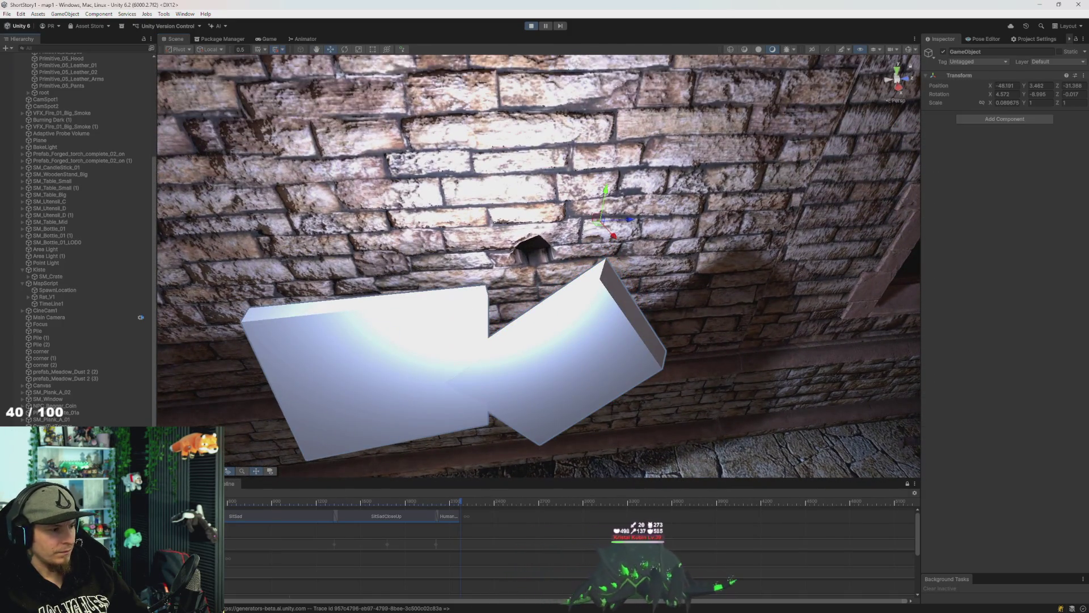
mouse_move(605, 195)
left_mouse_down()
mouse_move(604, 183)
mouse_move(584, 226)
mouse_move(611, 230)
mouse_move(595, 249)
left_mouse_up()
mouse_move(485, 347)
left_mouse_down()
mouse_move(485, 249)
mouse_move(550, 192)
left_mouse_up()
mouse_move(602, 228)
left_mouse_down()
mouse_move(628, 250)
mouse_move(671, 250)
left_mouse_up()
scroll(671, 250, "down", 5)
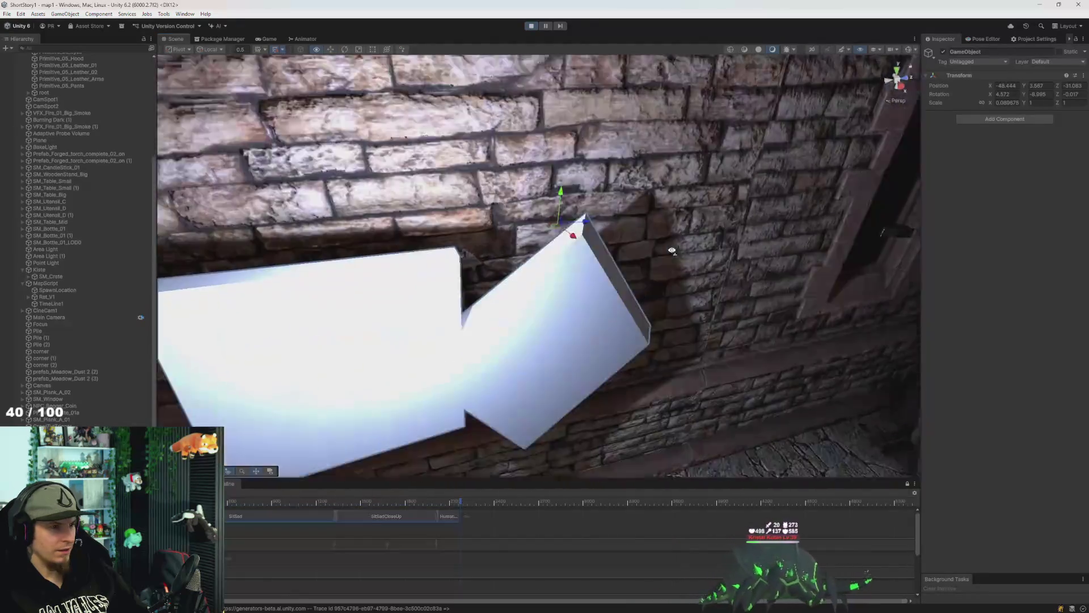
left_click_drag(561, 229, 508, 249)
key("f")
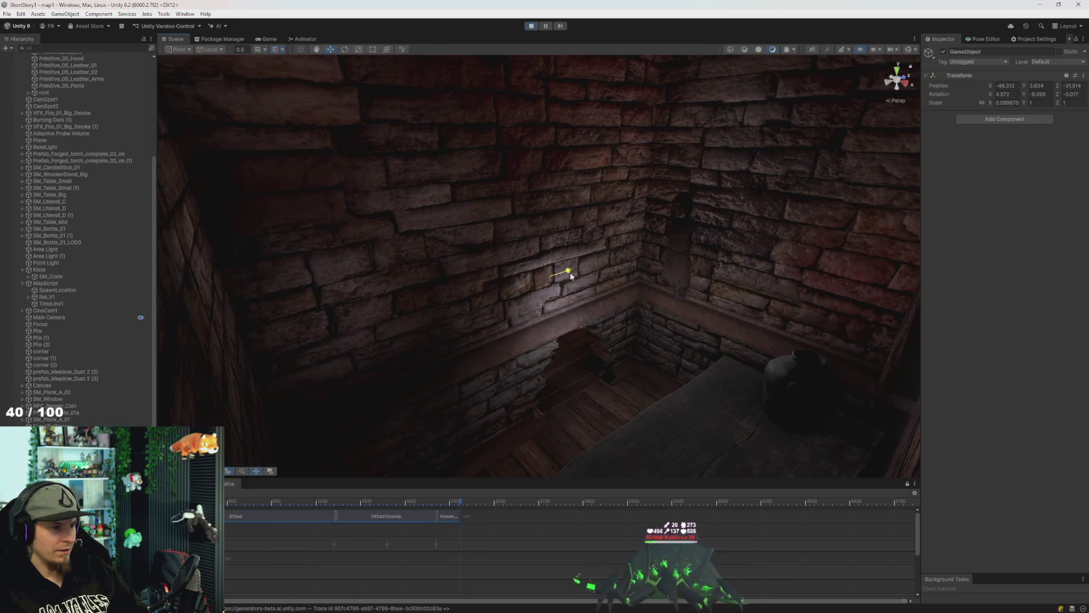
mouse_move(589, 264)
left_mouse_down()
mouse_move(682, 287)
mouse_move(615, 340)
mouse_move(761, 265)
mouse_move(829, 260)
mouse_move(838, 223)
left_mouse_up()
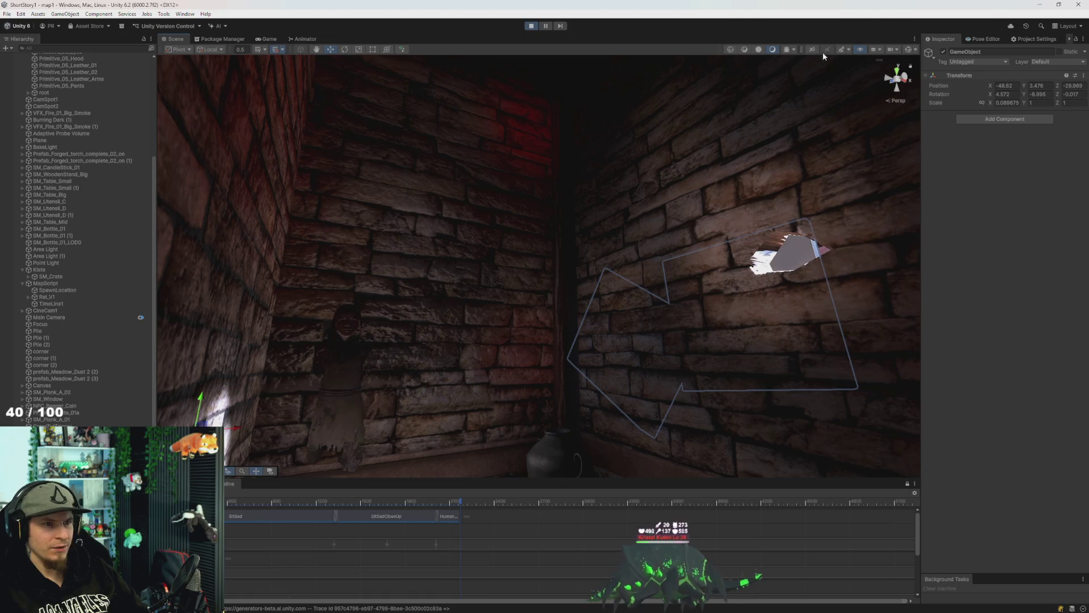
Turn on scene lighting, then select the empty GameObject group and move it toward the torch-lit wall.
left_click(844, 53)
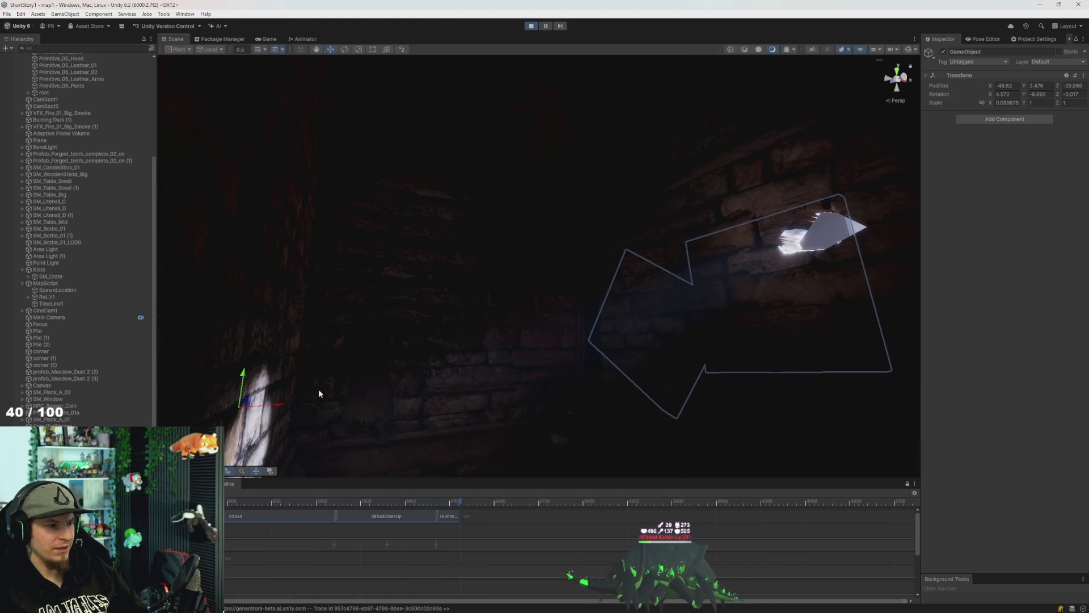
mouse_move(249, 402)
left_mouse_down()
mouse_move(392, 403)
mouse_move(328, 418)
left_mouse_up()
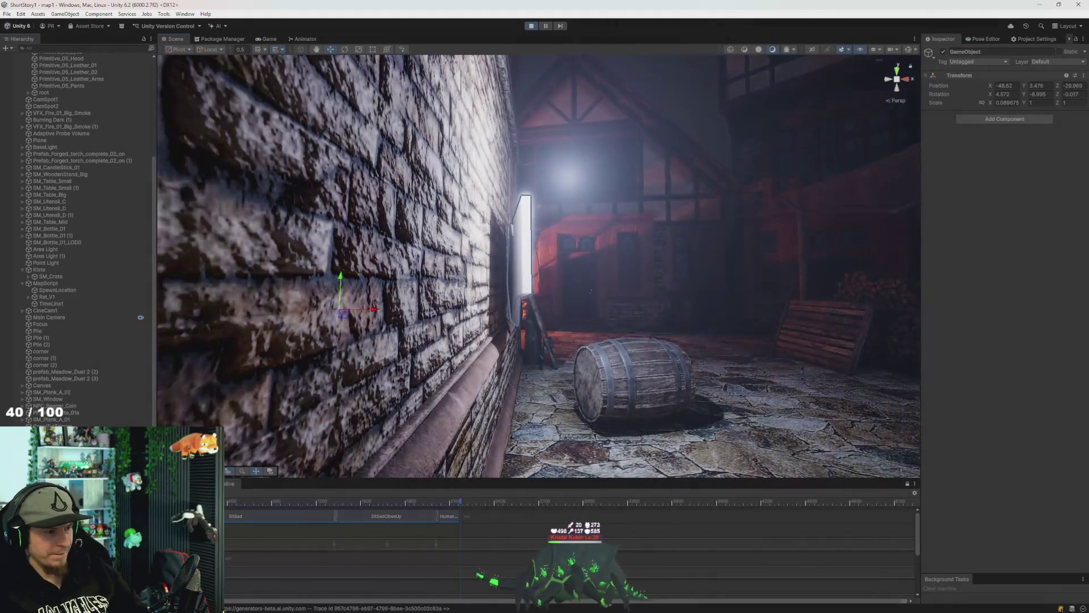
left_click(523, 250)
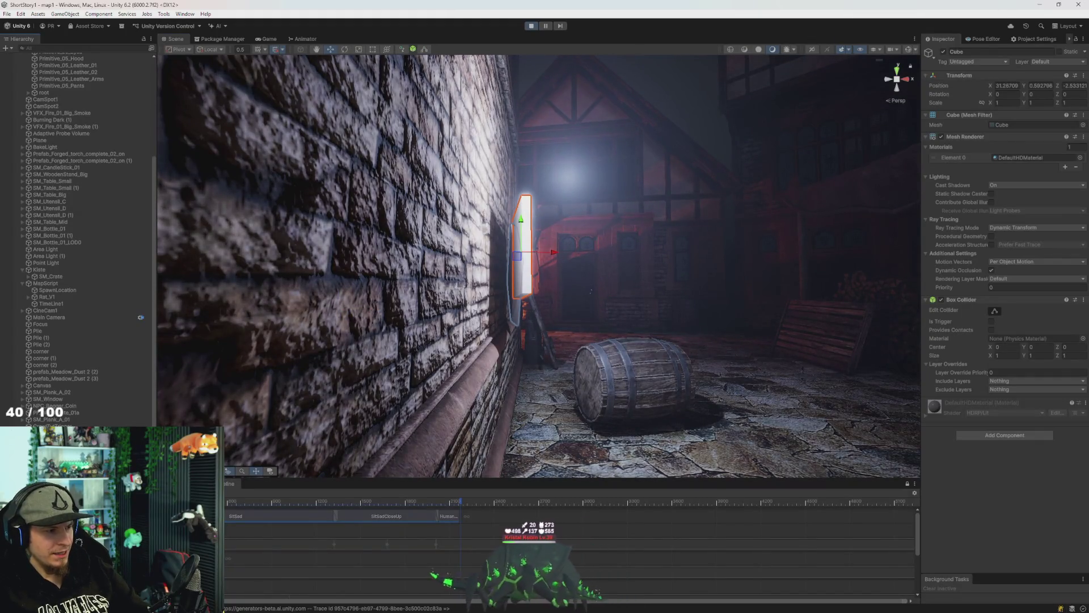
left_click(460, 354)
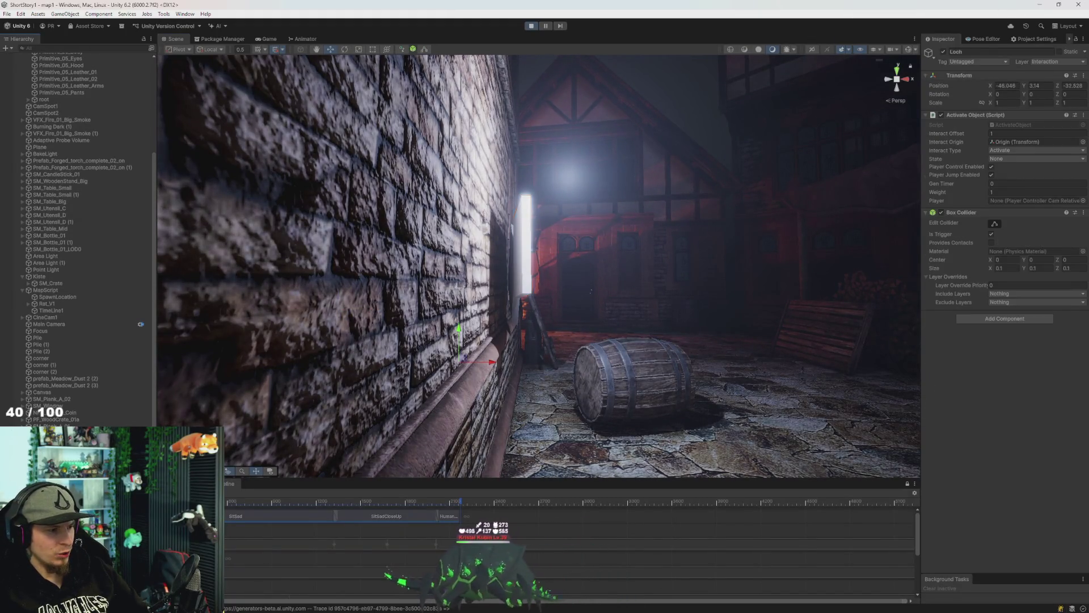
left_click(513, 272)
left_click(431, 386)
key("f")
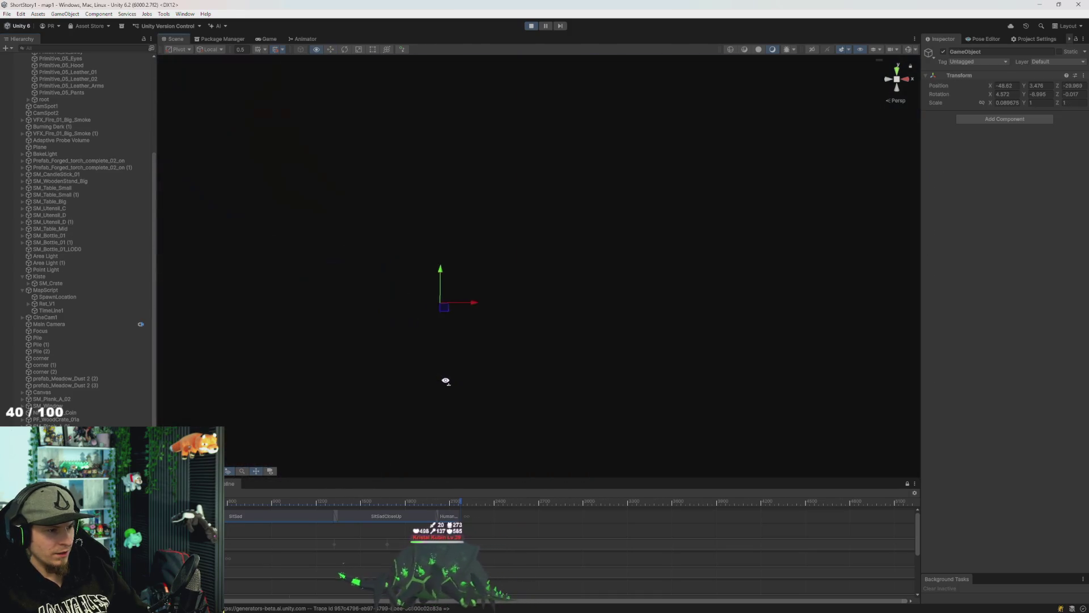
mouse_move(435, 386)
left_mouse_down()
mouse_move(471, 374)
mouse_move(454, 299)
mouse_move(756, 333)
mouse_move(608, 298)
mouse_move(623, 304)
mouse_move(608, 308)
left_mouse_up()
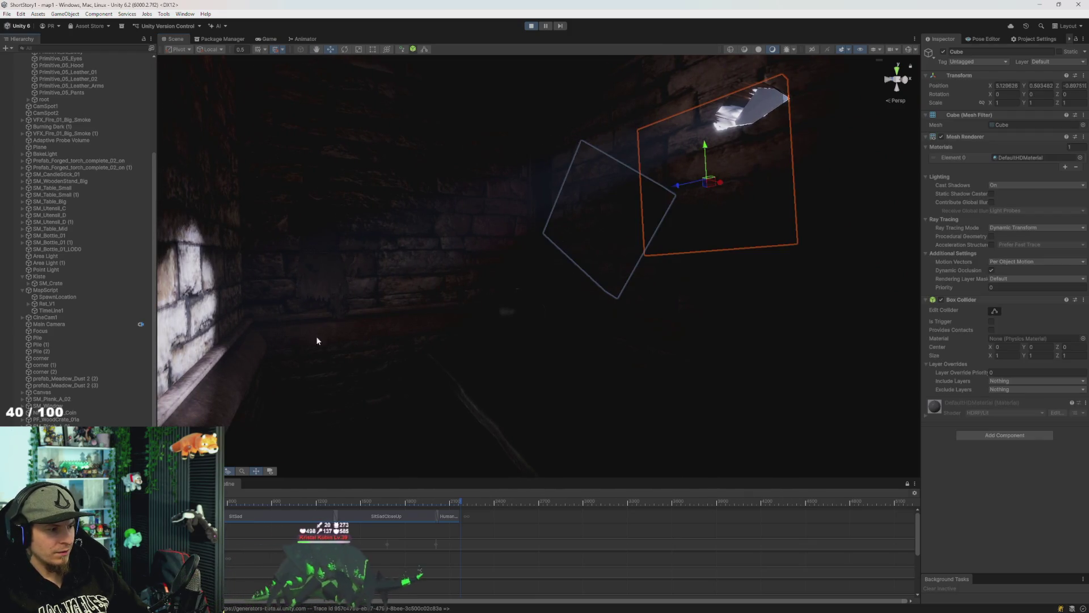
Push the panels' parent group out and back along its Z axis to about -32.31.
left_click(527, 271)
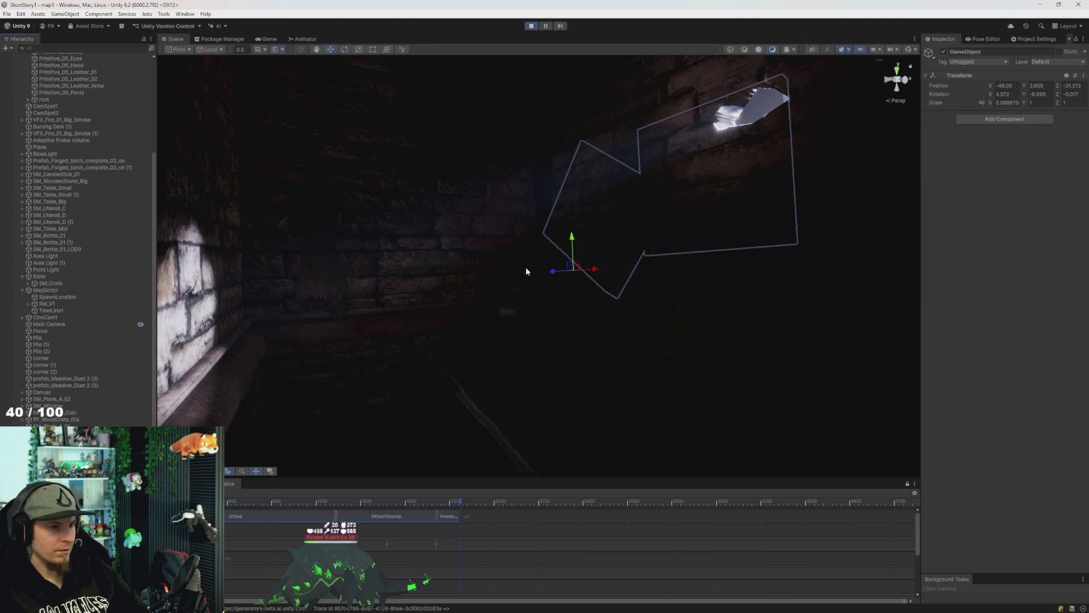
mouse_move(554, 272)
left_mouse_down()
mouse_move(634, 304)
mouse_move(826, 340)
mouse_move(1070, 335)
left_mouse_up()
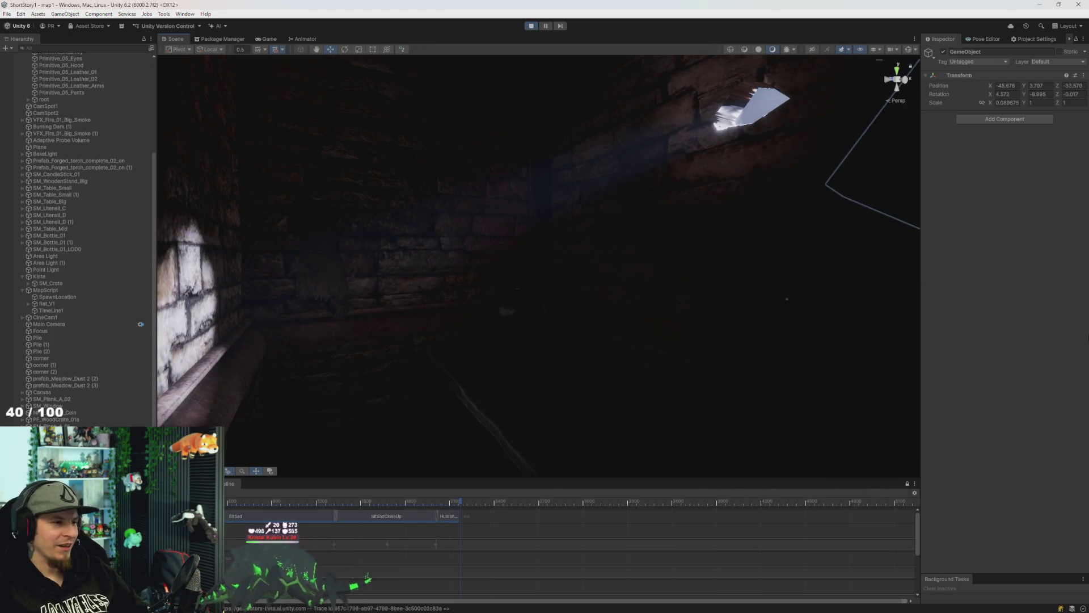
mouse_move(1000, 343)
left_mouse_down()
mouse_move(524, 350)
mouse_move(750, 360)
mouse_move(687, 354)
left_mouse_up()
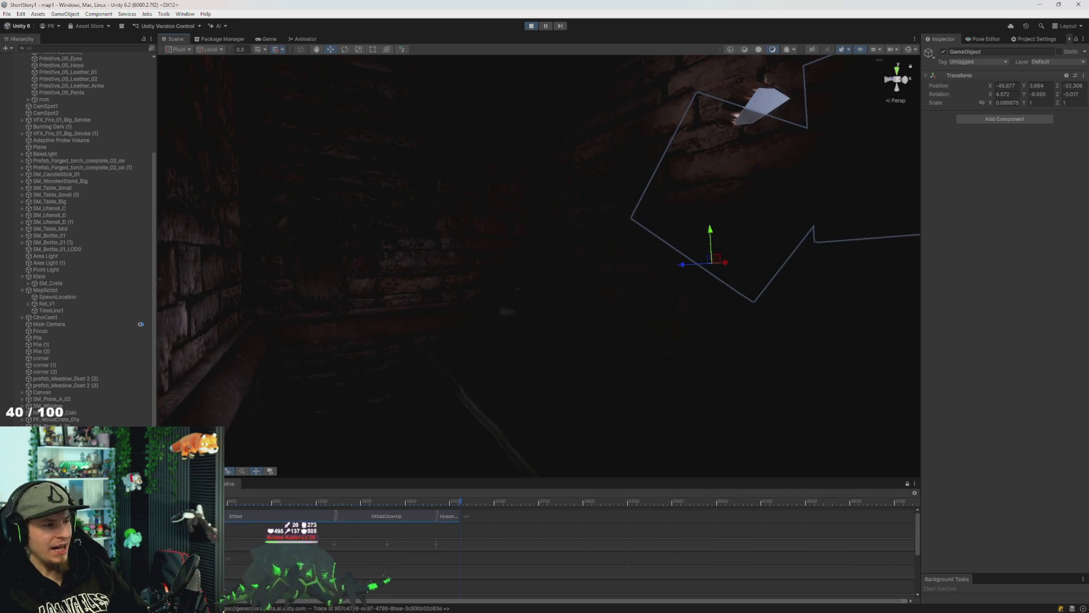
left_click(873, 187)
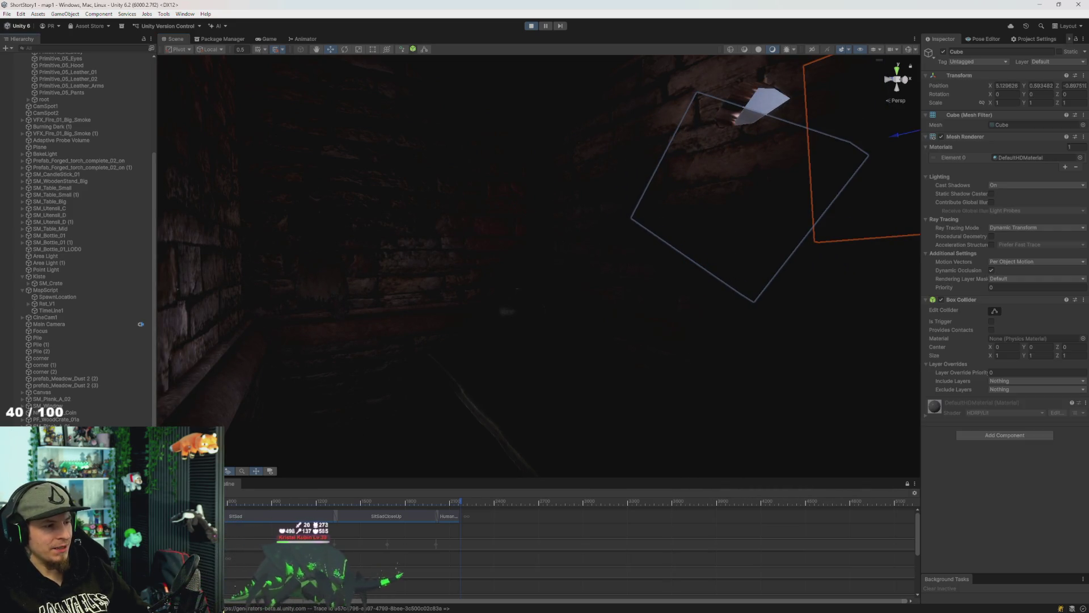
Toggle the panel cube's Mesh Renderer off and on, then switch handle orientation from Local to Global.
left_click(942, 136)
left_click(941, 137)
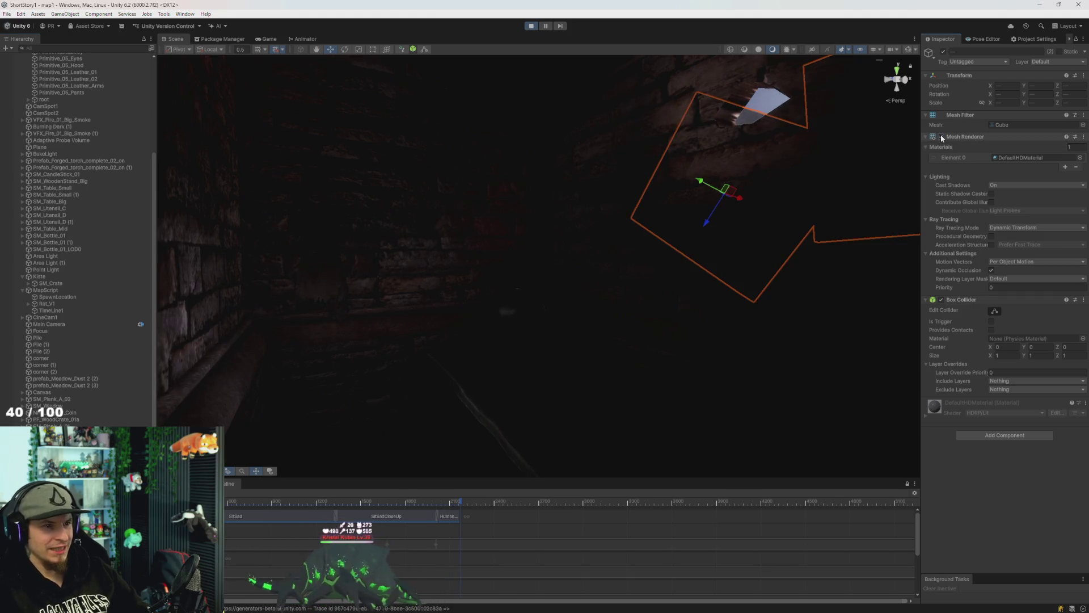
mouse_move(634, 279)
left_mouse_down()
mouse_move(628, 189)
mouse_move(607, 145)
mouse_move(618, 95)
mouse_move(577, 185)
mouse_move(596, 214)
mouse_move(595, 188)
mouse_move(579, 176)
mouse_move(520, 184)
mouse_move(536, 136)
left_mouse_up()
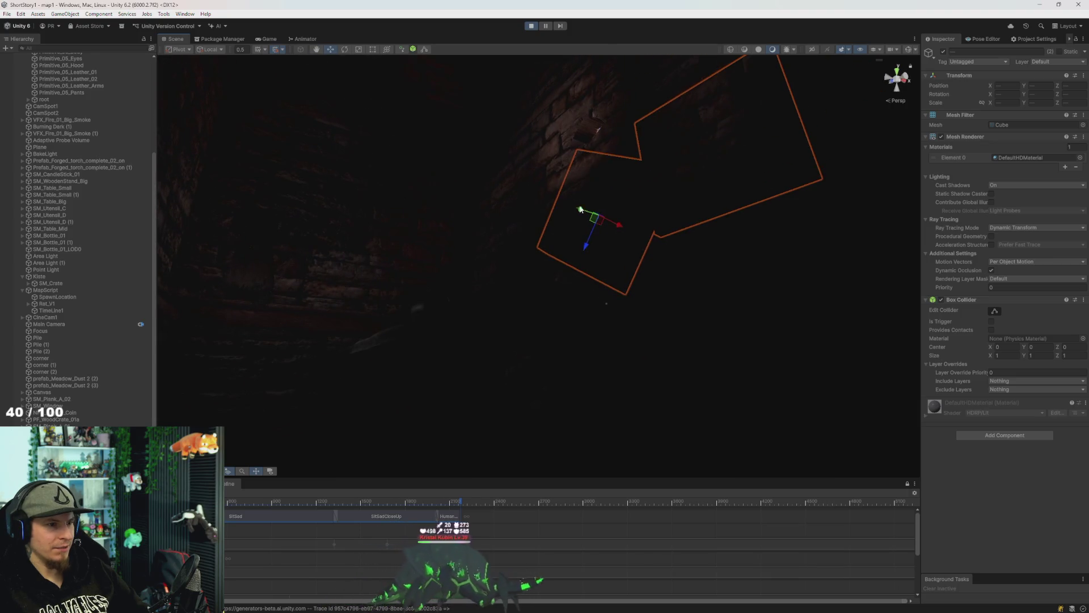
mouse_move(544, 219)
left_mouse_down()
mouse_move(477, 190)
mouse_move(487, 227)
left_mouse_up()
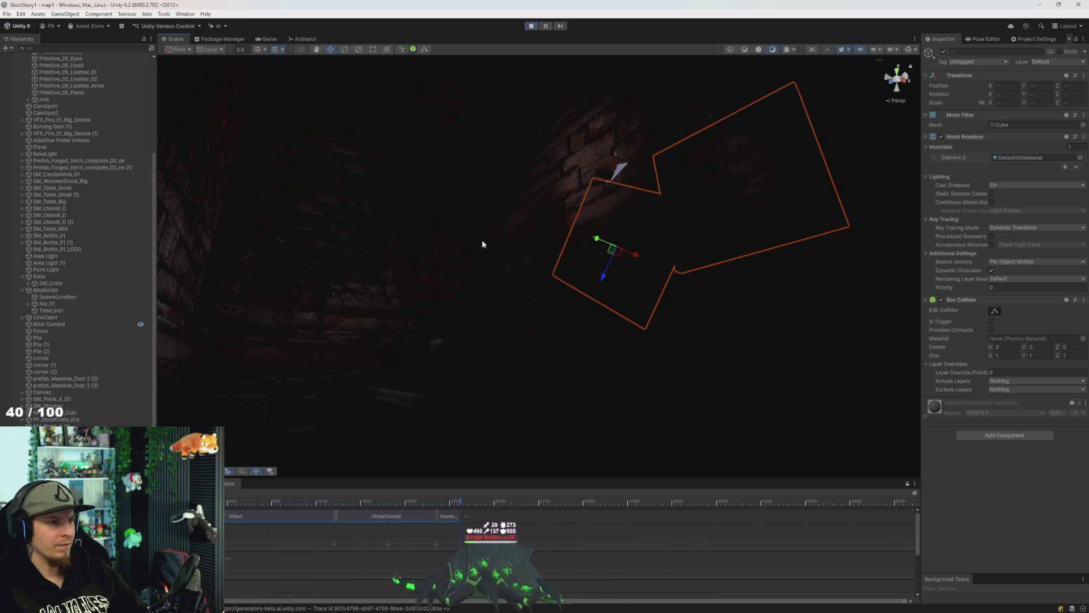
left_click(211, 50)
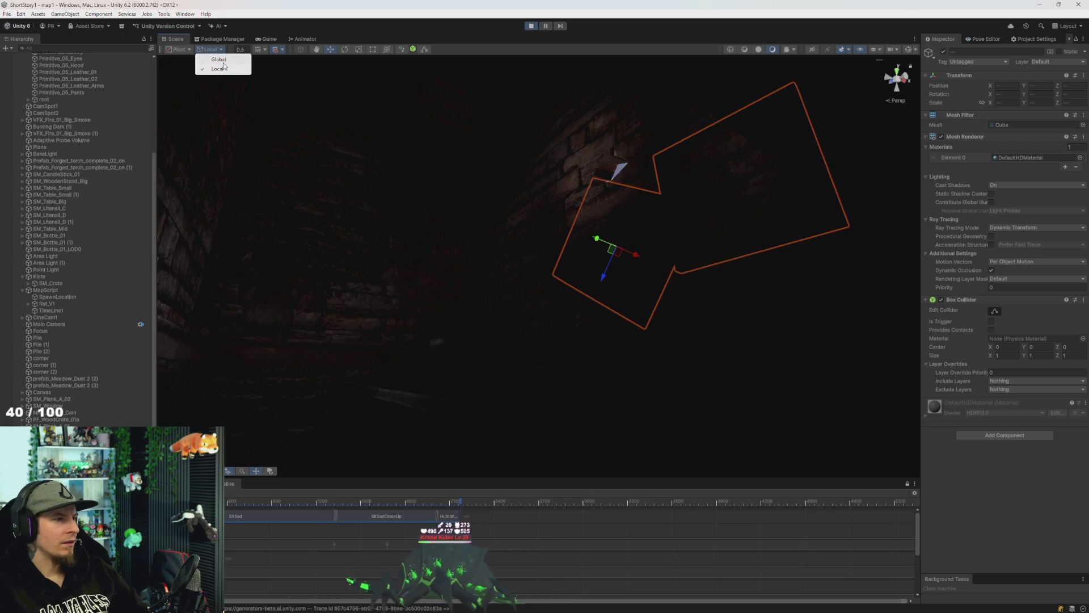
mouse_move(594, 256)
left_mouse_down()
mouse_move(851, 267)
mouse_move(530, 293)
mouse_move(820, 264)
mouse_move(596, 310)
mouse_move(499, 307)
mouse_move(768, 314)
mouse_move(503, 312)
left_mouse_up()
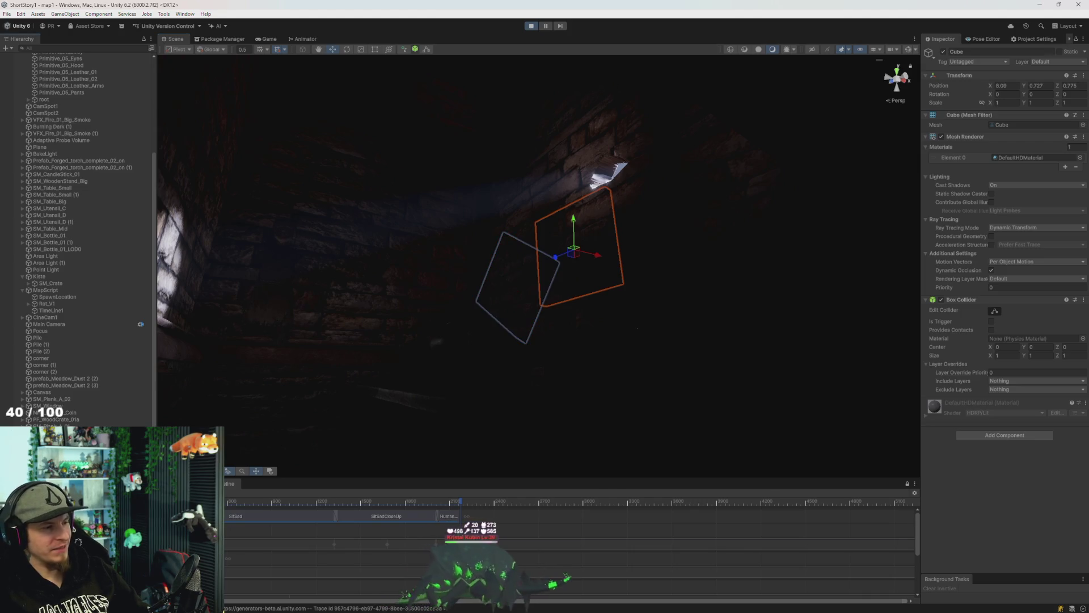
Stop play mode and slide the white panel cube left to rejoin its tilted partner.
key("ctrl+z")
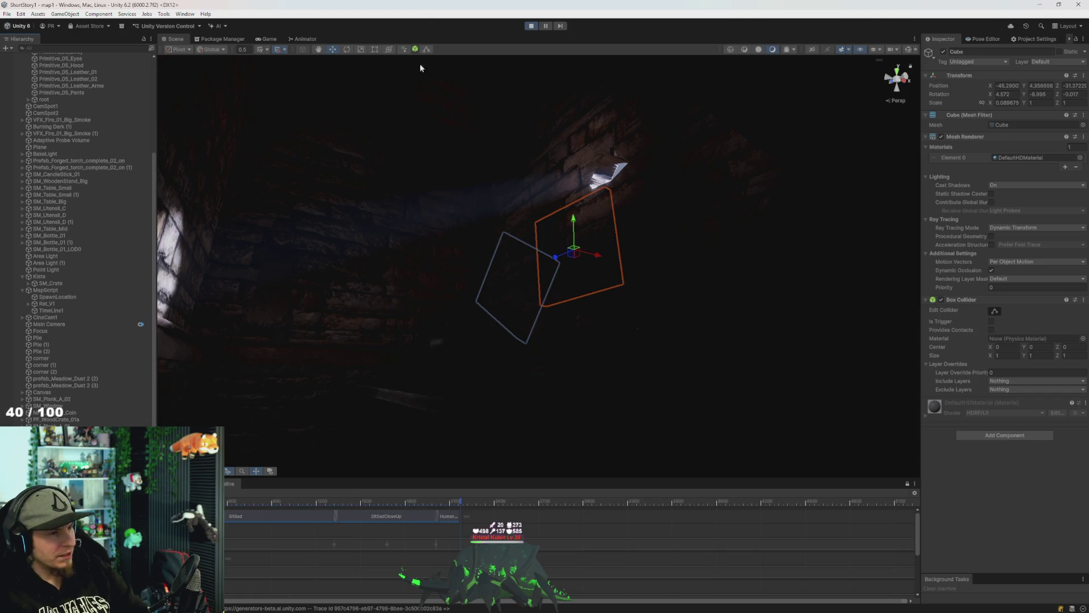
left_click(532, 27)
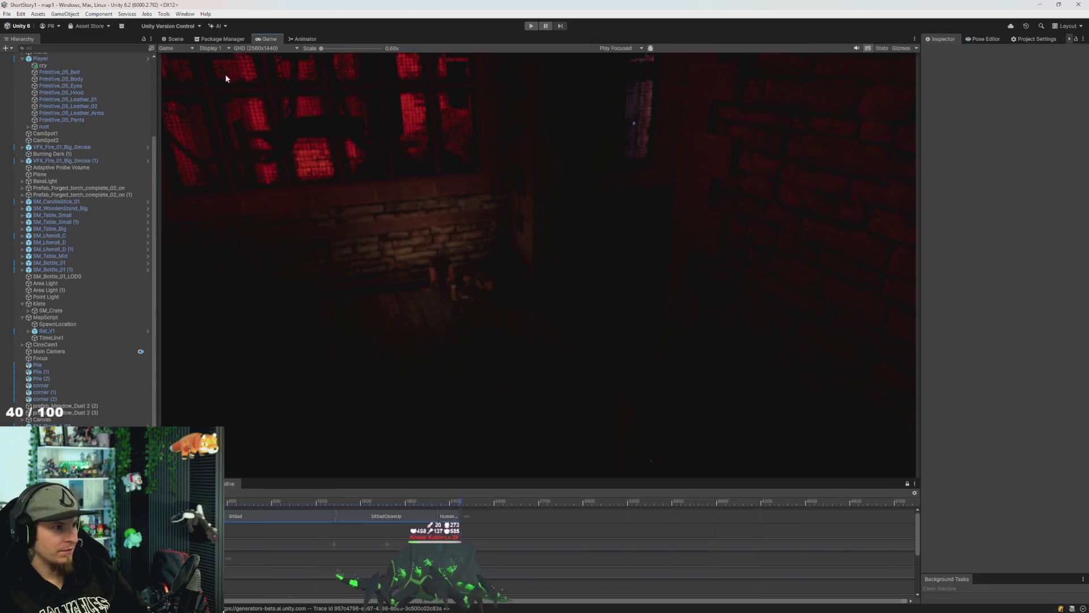
left_click(169, 38)
mouse_move(542, 223)
left_mouse_down()
mouse_move(377, 365)
mouse_move(311, 352)
mouse_move(314, 321)
mouse_move(284, 328)
left_mouse_up()
left_click(748, 148)
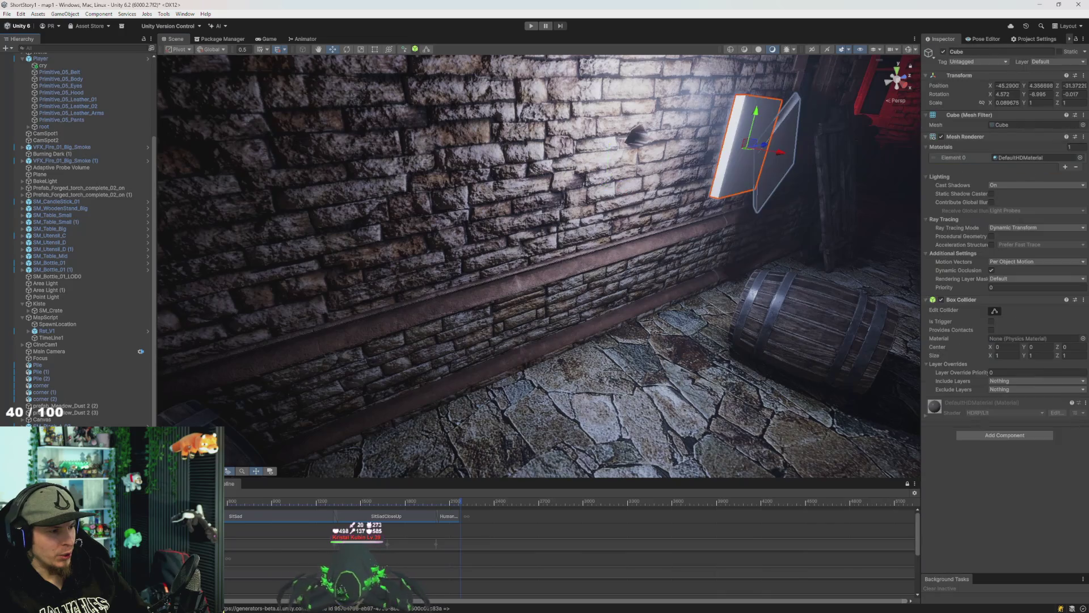
left_click_drag(459, 343, 595, 304)
left_click_drag(626, 254, 390, 292)
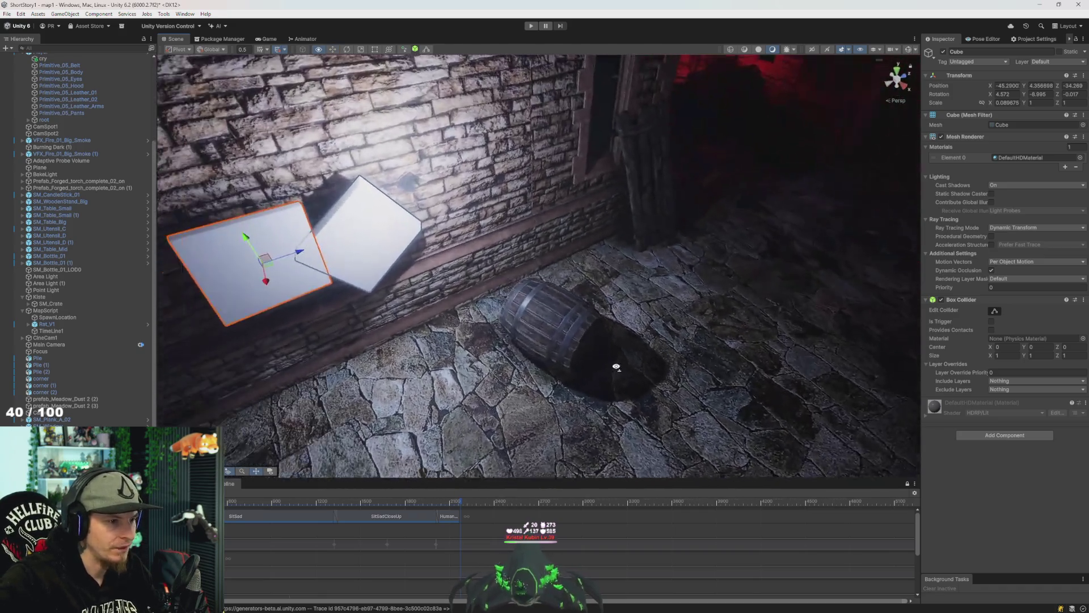
left_click(581, 342)
Delete a barrel, the wooden stack, the leaning plank and the wooden separator from the street.
key("Delete")
mouse_move(574, 348)
left_mouse_down()
mouse_move(400, 319)
mouse_move(433, 333)
mouse_move(370, 296)
left_mouse_up()
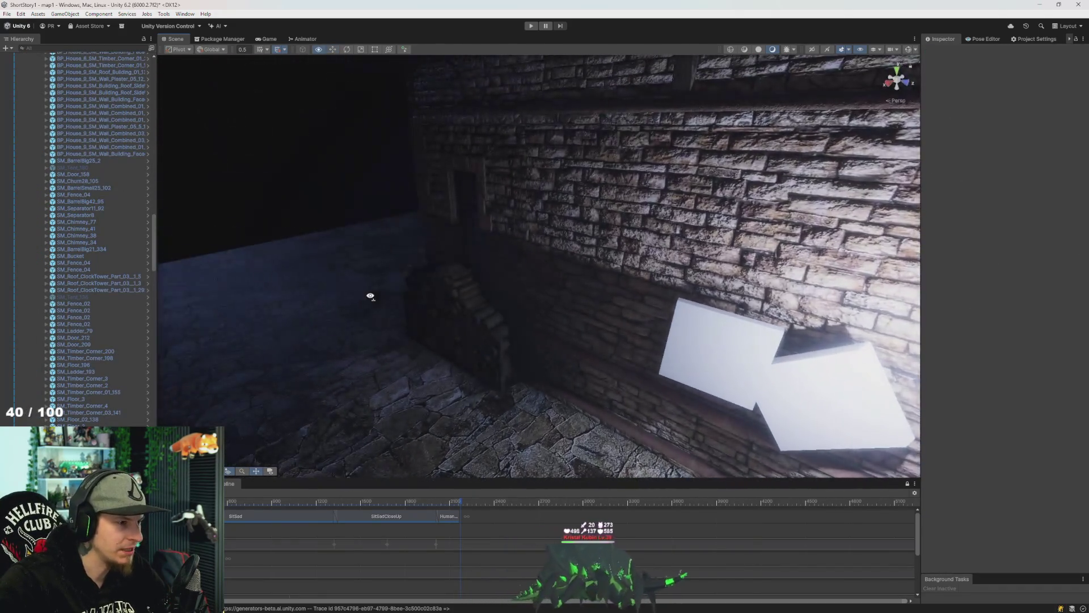
left_click(496, 334)
key("Delete")
left_click_drag(467, 329, 594, 315)
left_click(595, 320)
key("Delete")
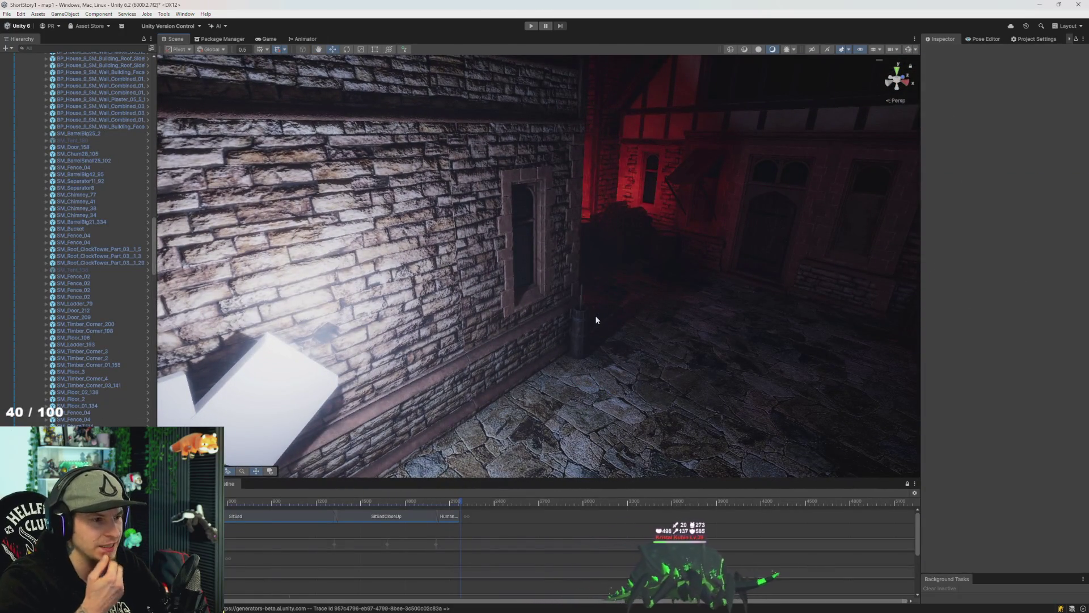
left_click_drag(592, 298, 641, 344)
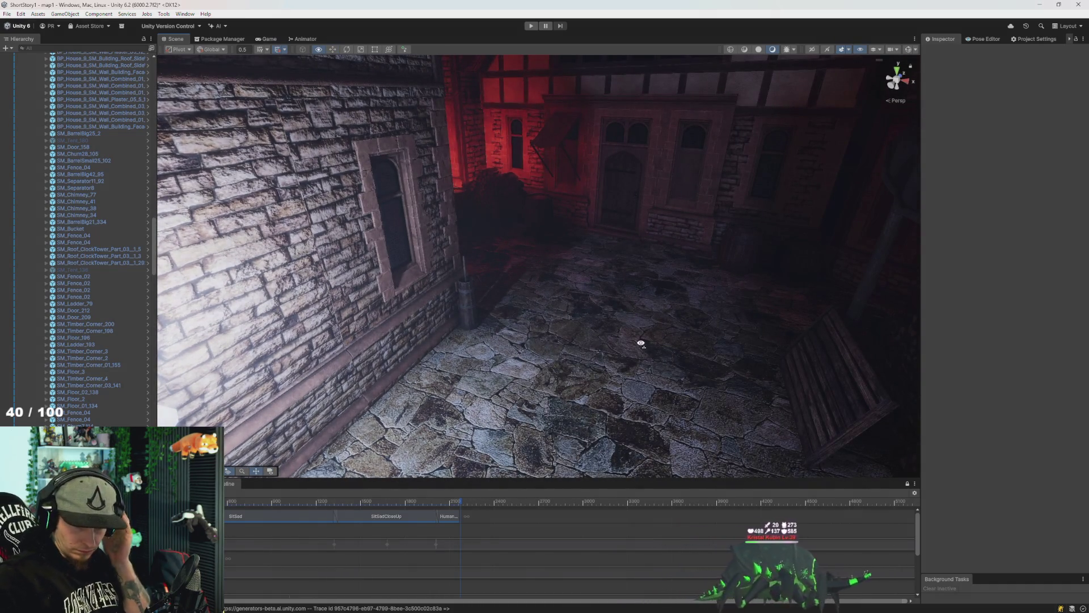
mouse_move(471, 309)
left_mouse_down()
mouse_move(601, 318)
mouse_move(591, 324)
mouse_move(678, 268)
left_mouse_up()
left_click(593, 323)
key("Delete")
Delete the two barrels near the SM_Tent_46 awning.
left_click(551, 258)
mouse_move(550, 258)
left_mouse_down()
mouse_move(717, 309)
mouse_move(503, 382)
mouse_move(365, 280)
mouse_move(173, 265)
mouse_move(527, 284)
mouse_move(690, 343)
mouse_move(630, 311)
mouse_move(651, 301)
mouse_move(505, 241)
mouse_move(525, 250)
mouse_move(554, 240)
mouse_move(498, 219)
mouse_move(348, 357)
mouse_move(311, 185)
mouse_move(476, 148)
mouse_move(556, 294)
mouse_move(266, 336)
mouse_move(493, 312)
mouse_move(637, 359)
mouse_move(783, 333)
mouse_move(591, 347)
mouse_move(333, 331)
mouse_move(484, 296)
left_mouse_up()
left_click(485, 292)
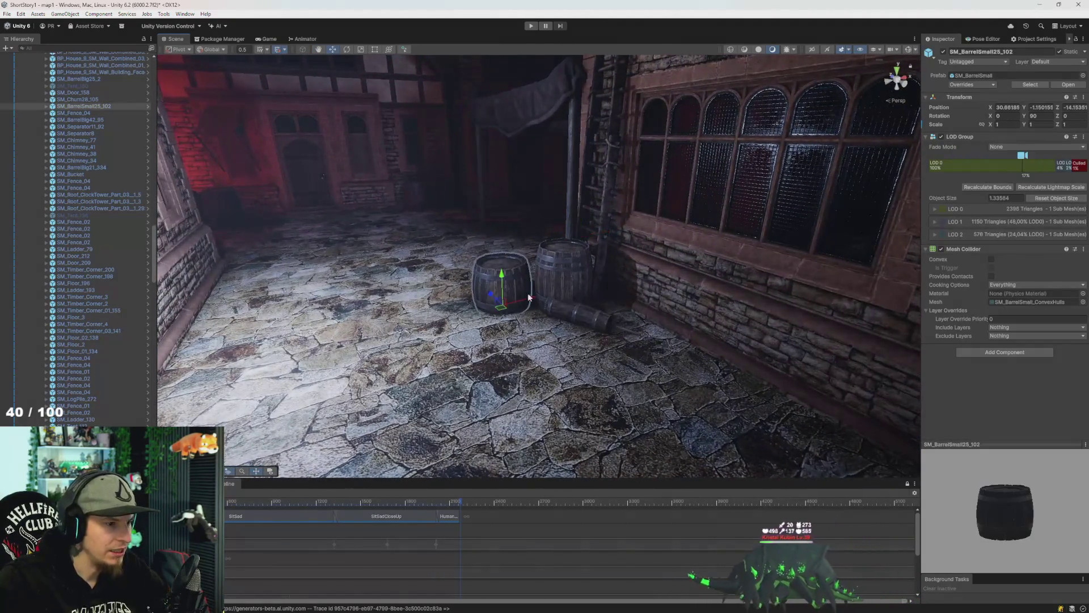
key("Delete")
left_click(584, 287)
key("Delete")
Find and delete the ladder SM_Ladder_130 in the alley.
left_click(583, 220)
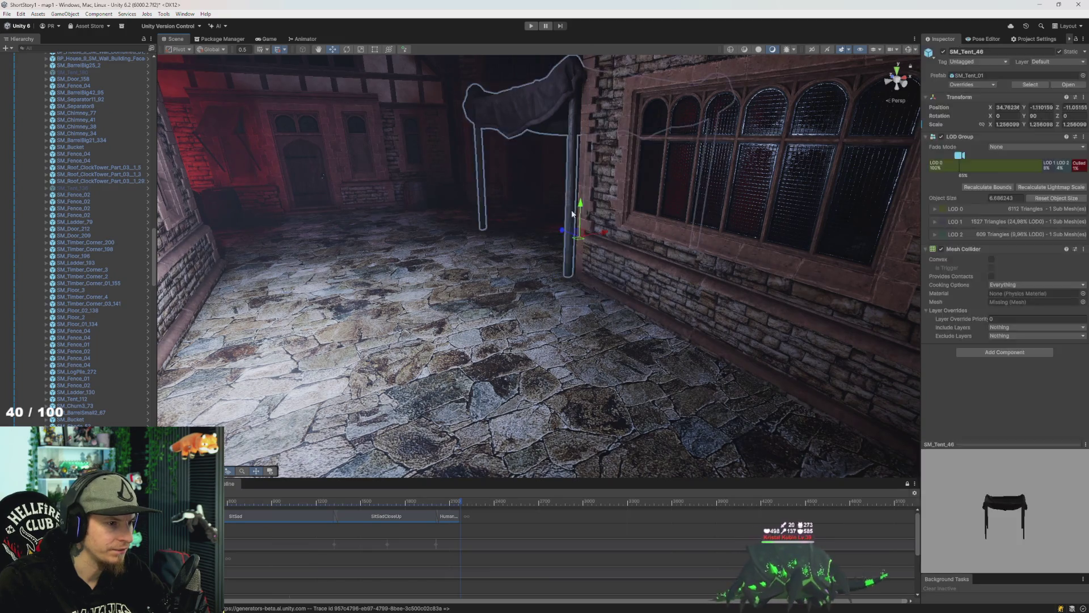
mouse_move(583, 220)
left_mouse_down()
mouse_move(381, 270)
mouse_move(406, 239)
mouse_move(472, 217)
mouse_move(585, 245)
mouse_move(556, 309)
left_mouse_up()
left_click(472, 217)
left_click(560, 238)
left_click(560, 238)
mouse_move(560, 238)
left_mouse_down()
mouse_move(463, 181)
mouse_move(369, 175)
mouse_move(392, 167)
left_mouse_up()
left_click(491, 295)
key("Delete")
mouse_move(495, 294)
left_mouse_down()
mouse_move(454, 272)
mouse_move(547, 272)
mouse_move(571, 251)
mouse_move(592, 287)
mouse_move(624, 243)
mouse_move(542, 295)
mouse_move(511, 292)
mouse_move(553, 281)
left_mouse_up()
Switch to the browser and close the two Battlefield sound effect tabs.
key("alt+Tab")
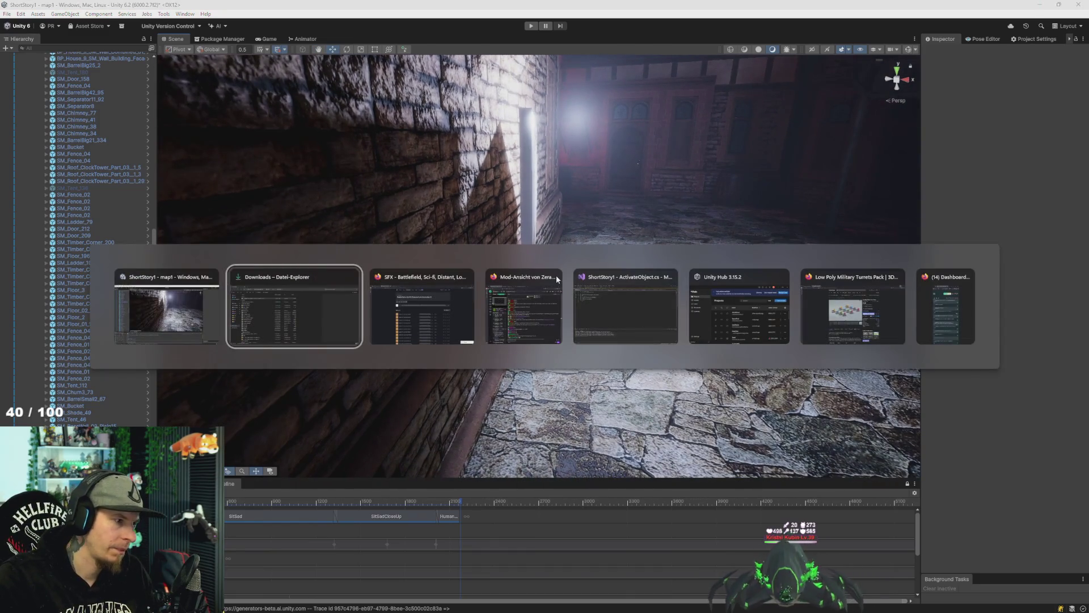
key("alt+Tab")
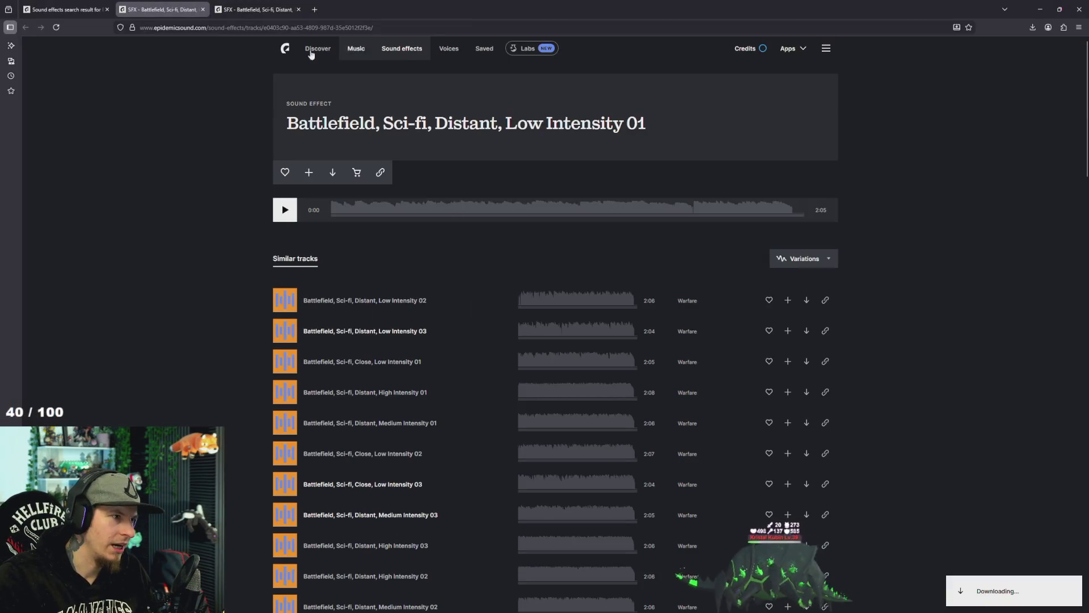
middle_click(168, 8)
middle_click(243, 9)
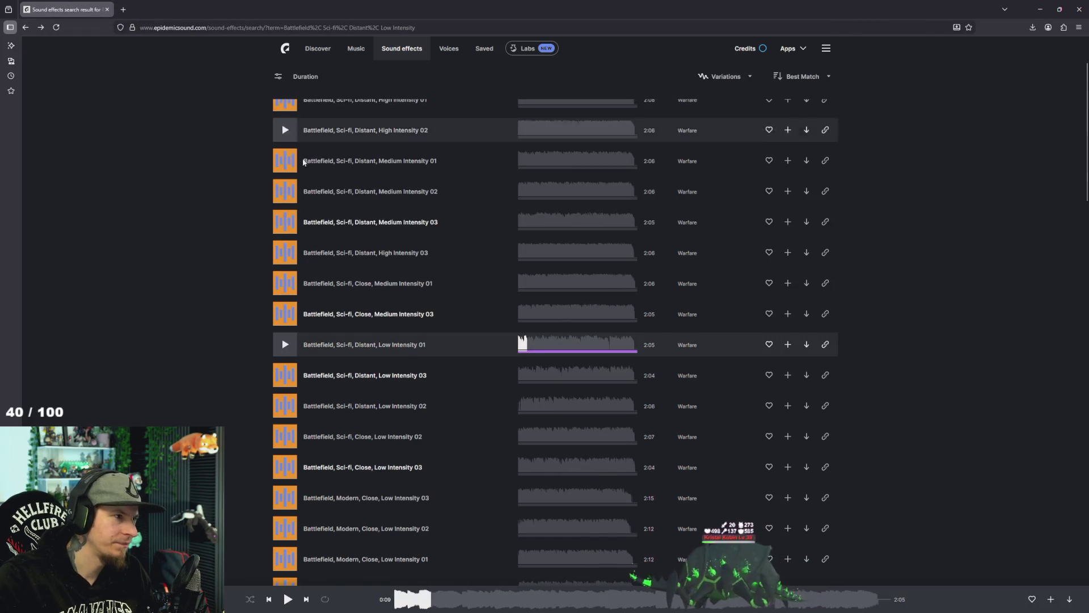
Replace the search query with 'scifi vehicle' and run the sound effects search.
left_click(397, 83)
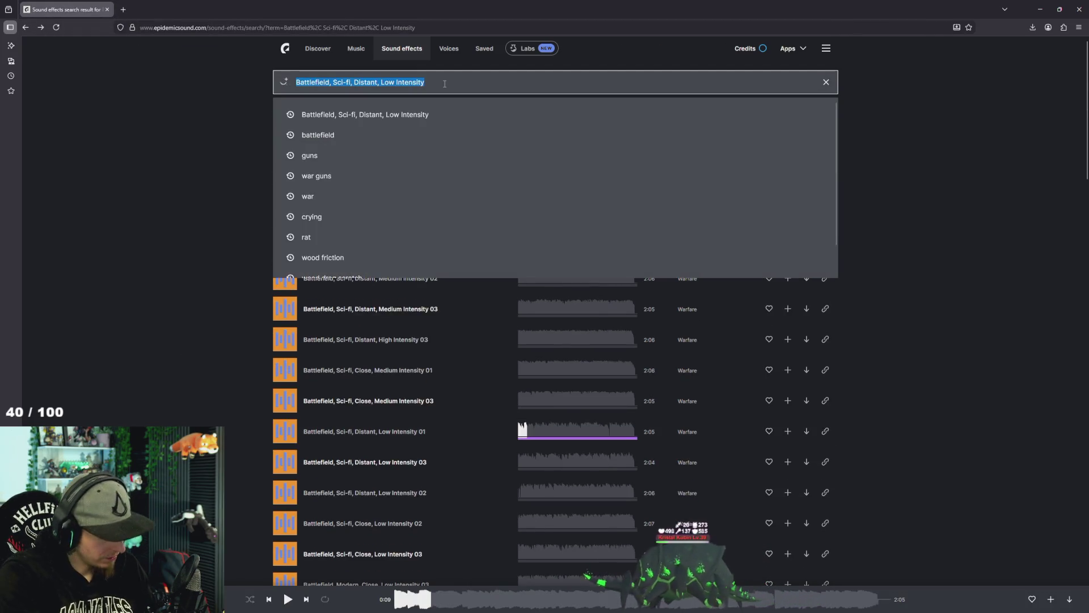
type("hover")
key("ctrl+a")
type("sci")
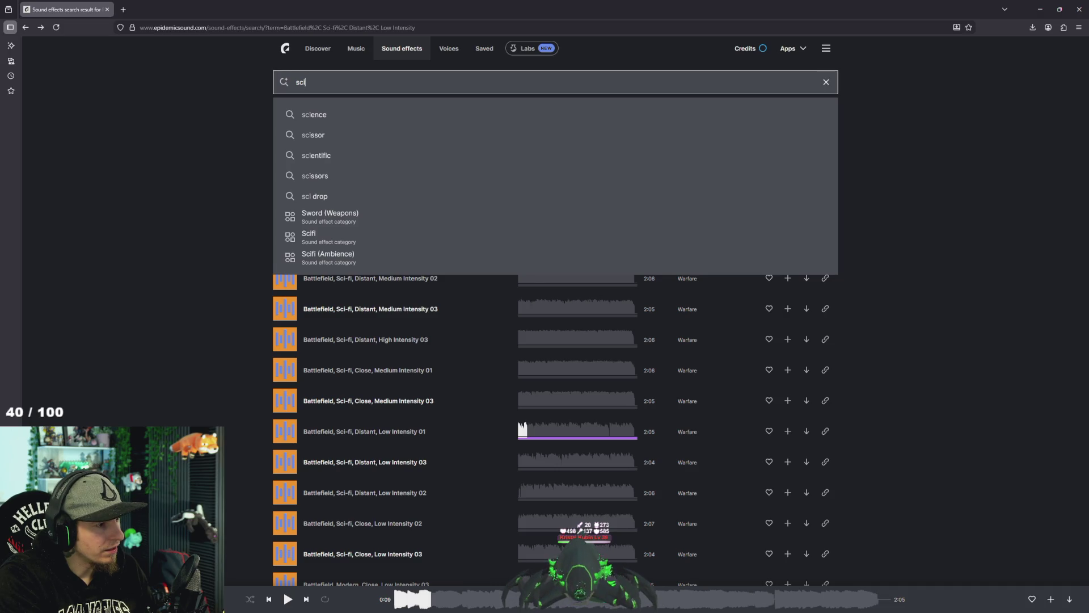
type("fi")
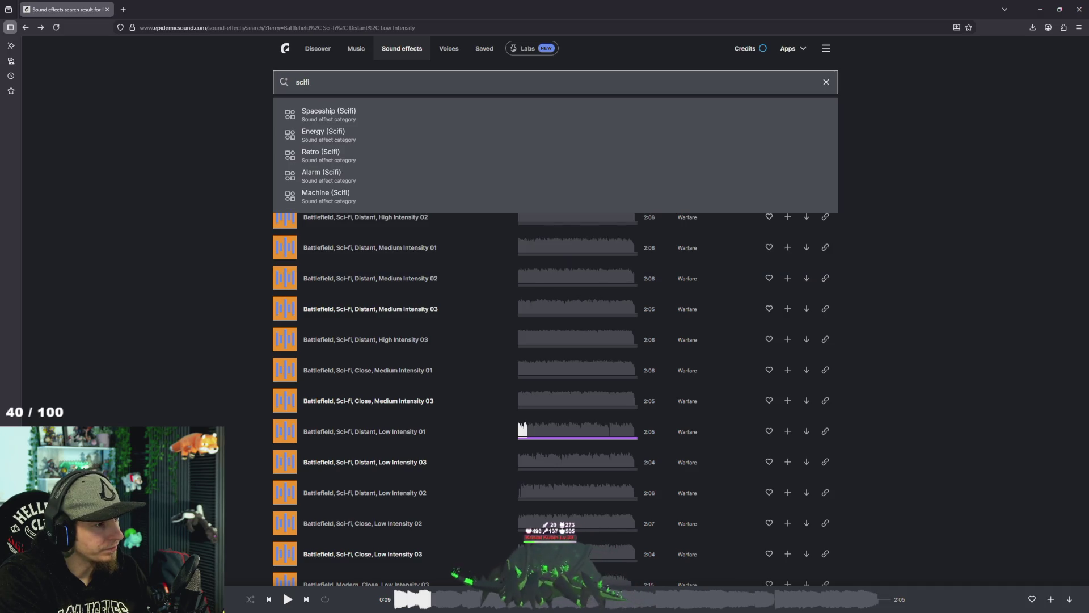
type(" vehicle")
key("Return")
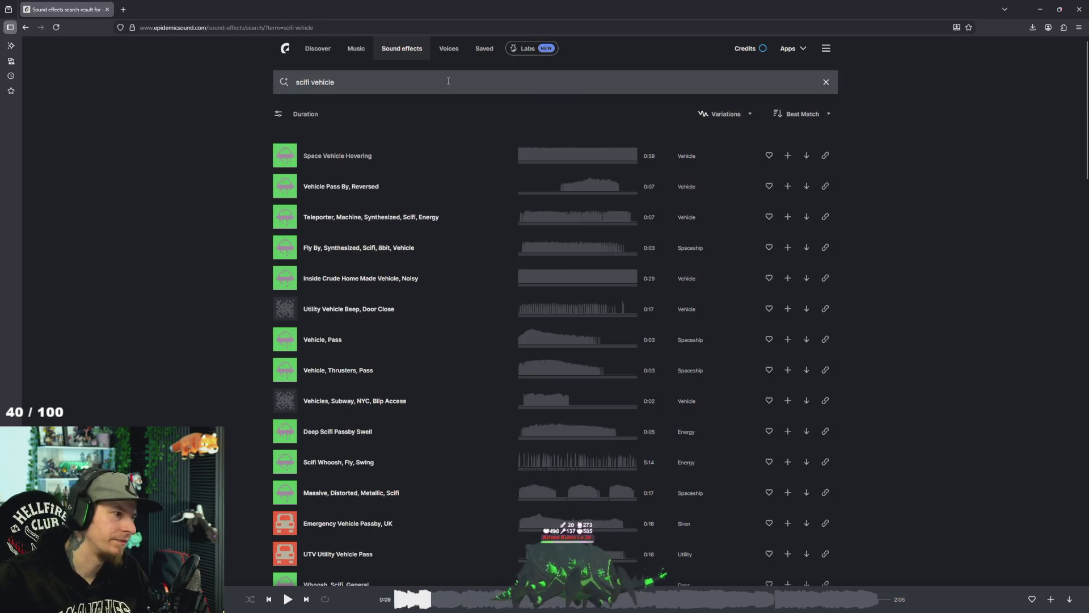
Preview Space Vehicle Hovering, Vehicle Pass By Reversed, the teleporter sound and Inside Crude Home Made Vehicle.
left_click(286, 162)
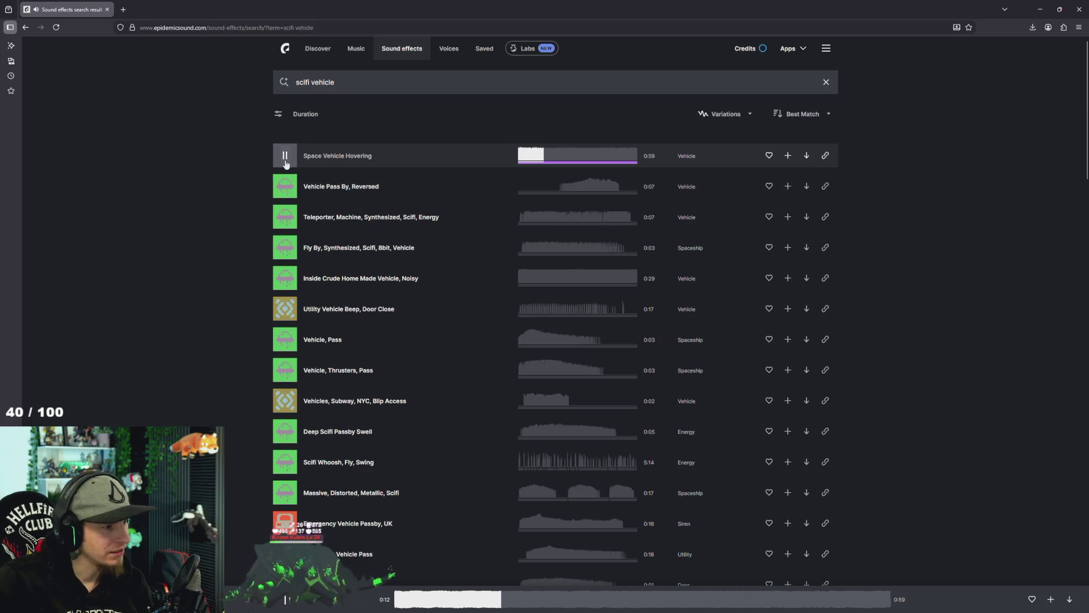
left_click(284, 186)
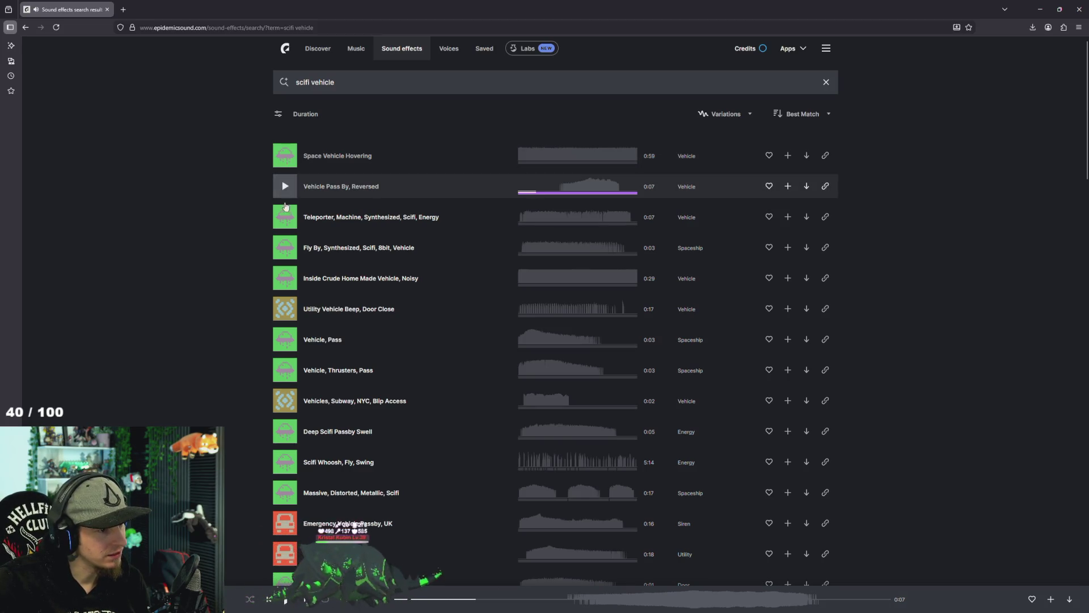
left_click(285, 218)
left_click(287, 277)
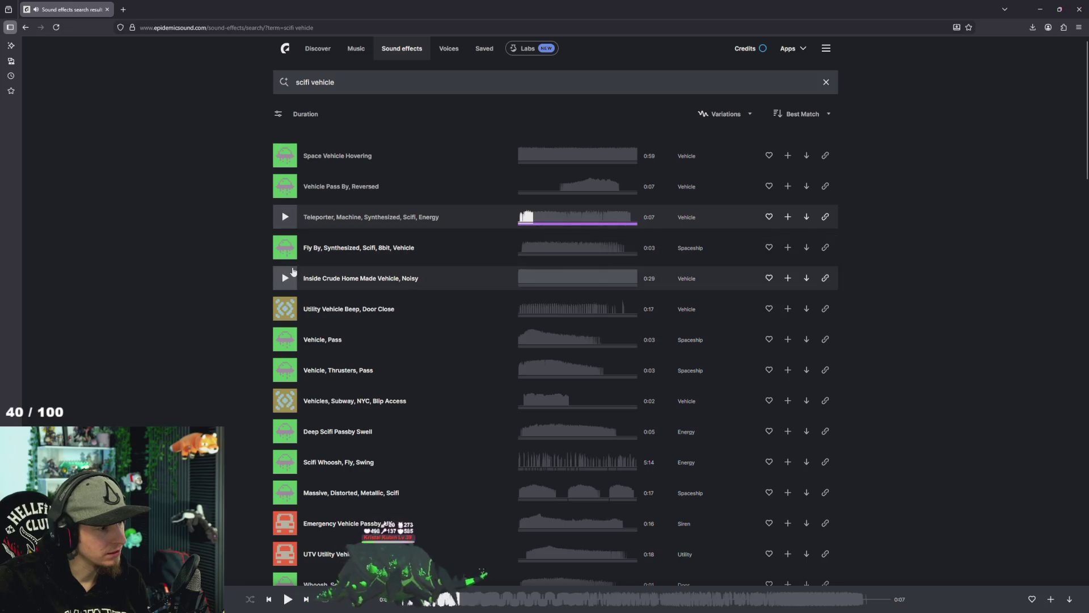
left_click(288, 277)
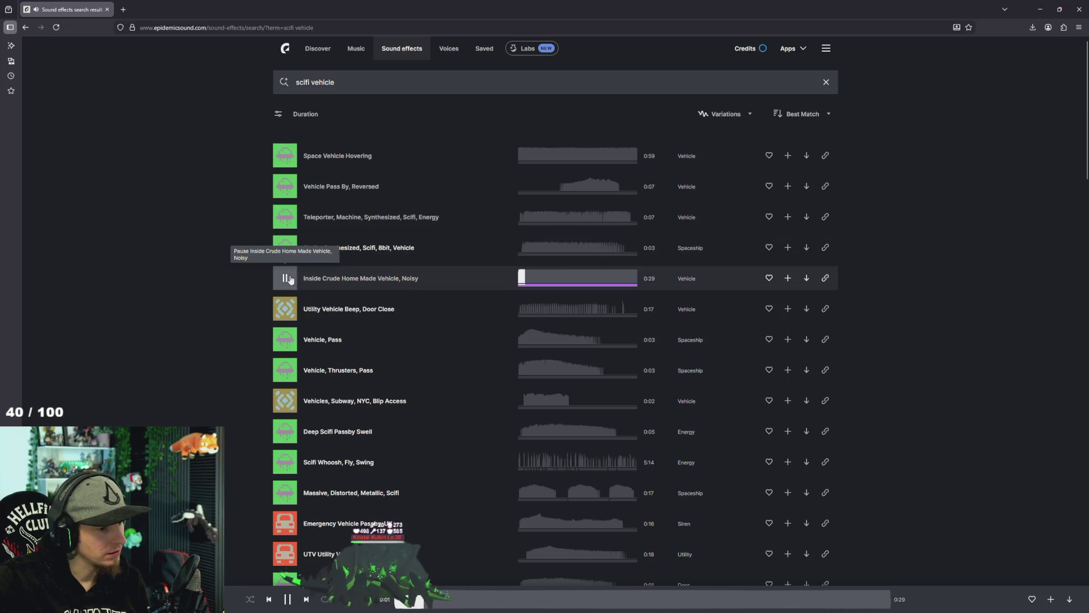
Preview the Energy Scifi weapon, Mazda beep, Mazda parking sensor and Subaru brake friction sounds.
scroll(318, 398, "down", 2)
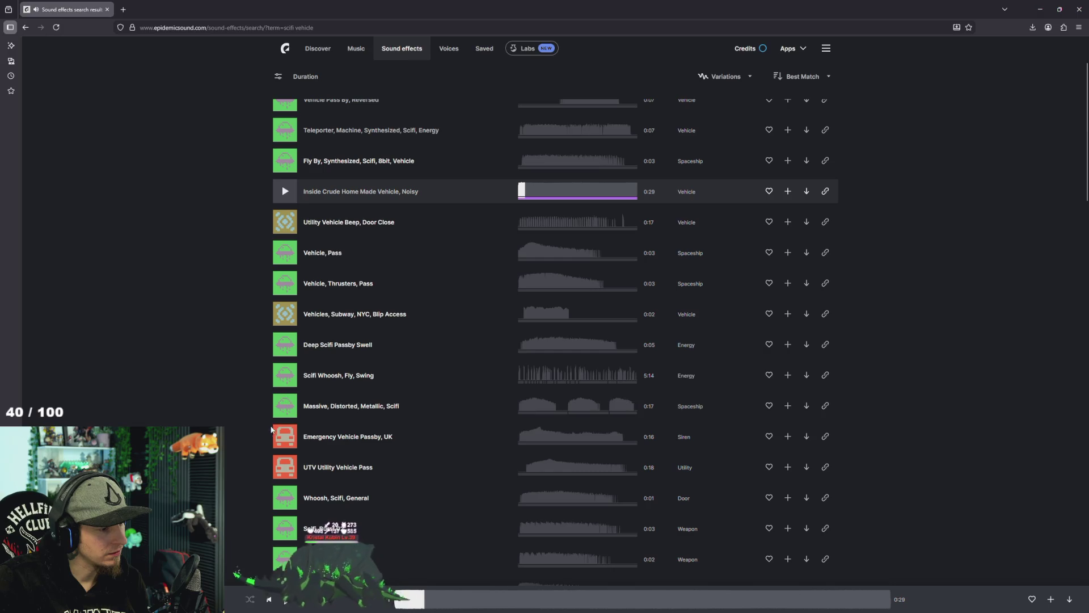
scroll(326, 426, "down", 4)
scroll(326, 459, "down", 4)
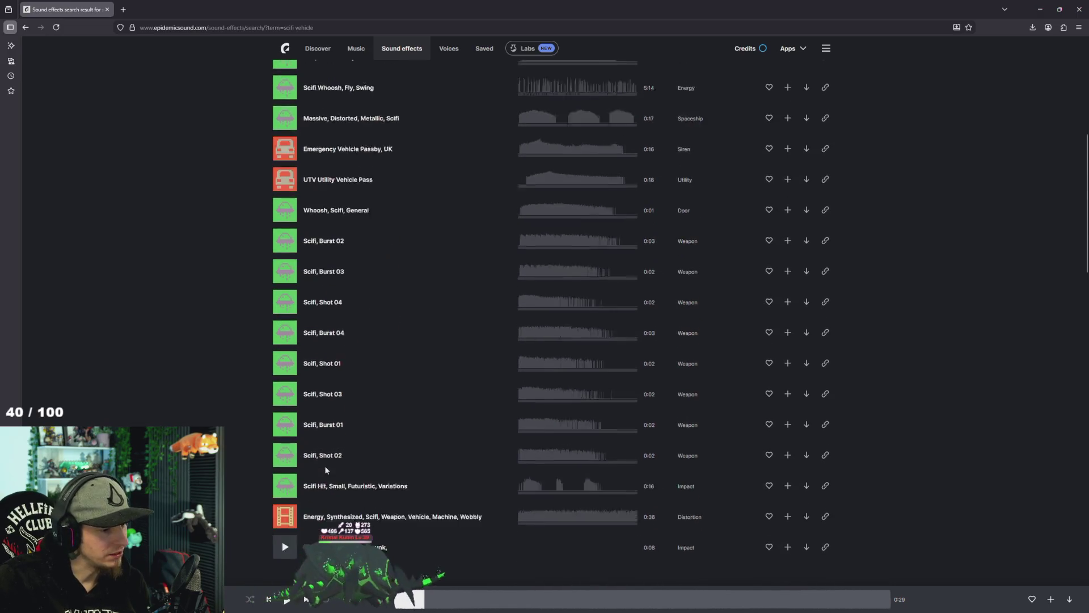
left_click(284, 457)
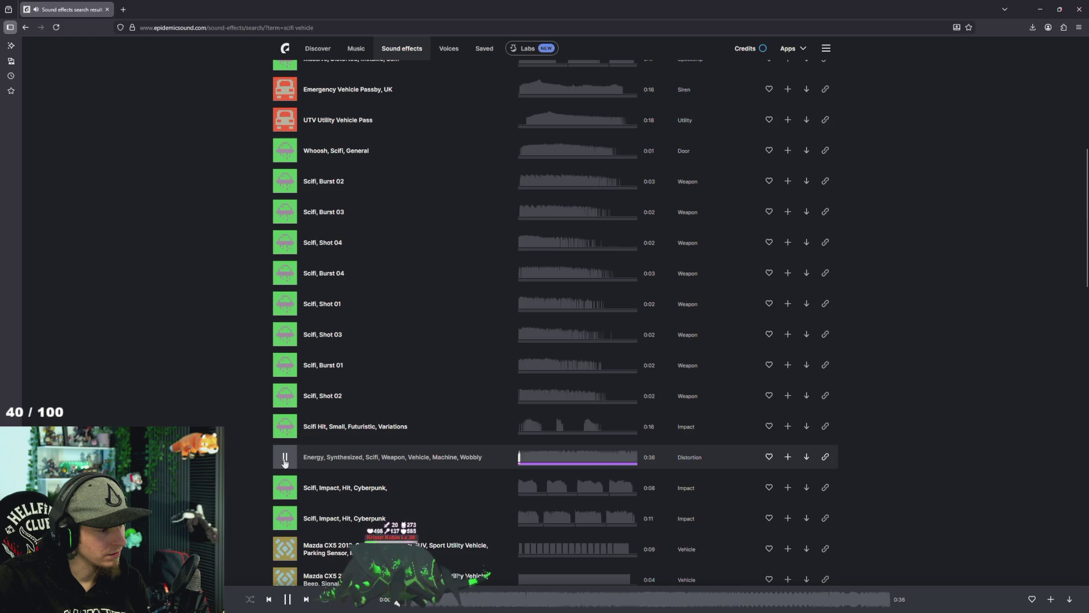
scroll(351, 467, "down", 4)
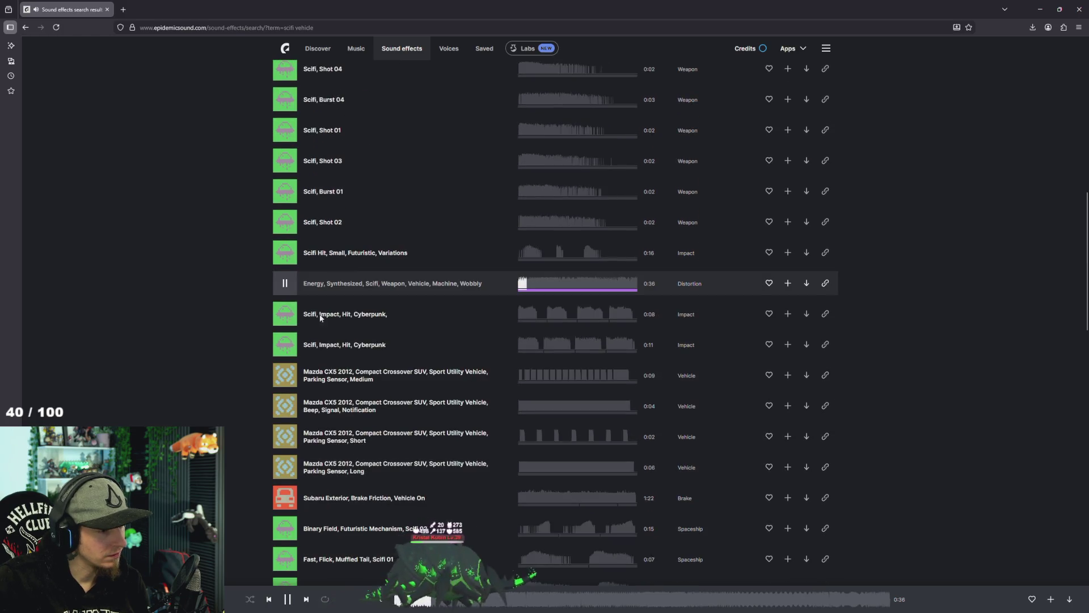
scroll(291, 287, "down", 1)
left_click(283, 362)
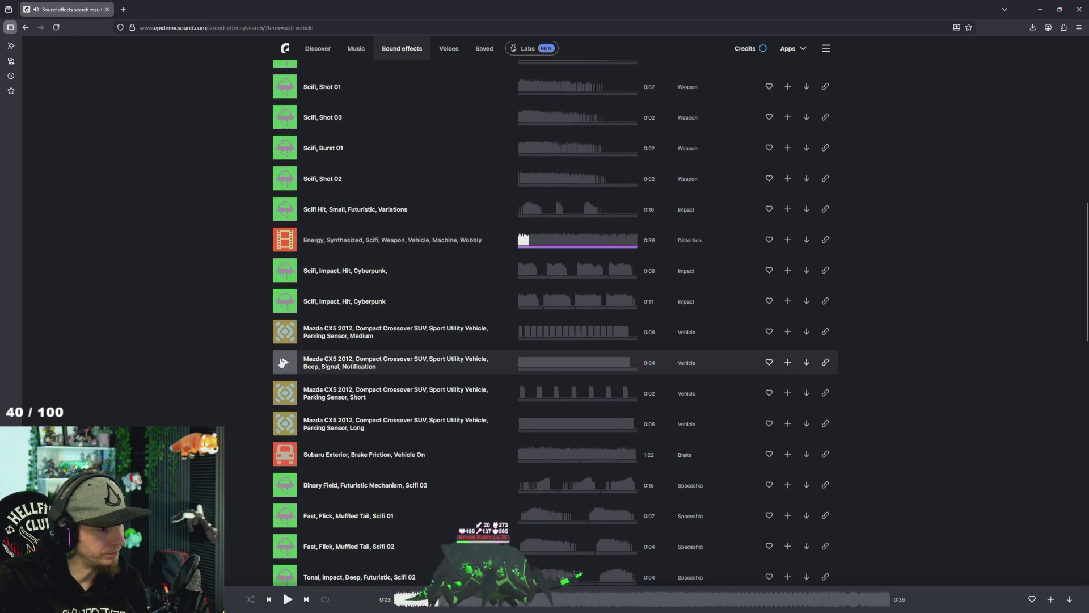
left_click(285, 434)
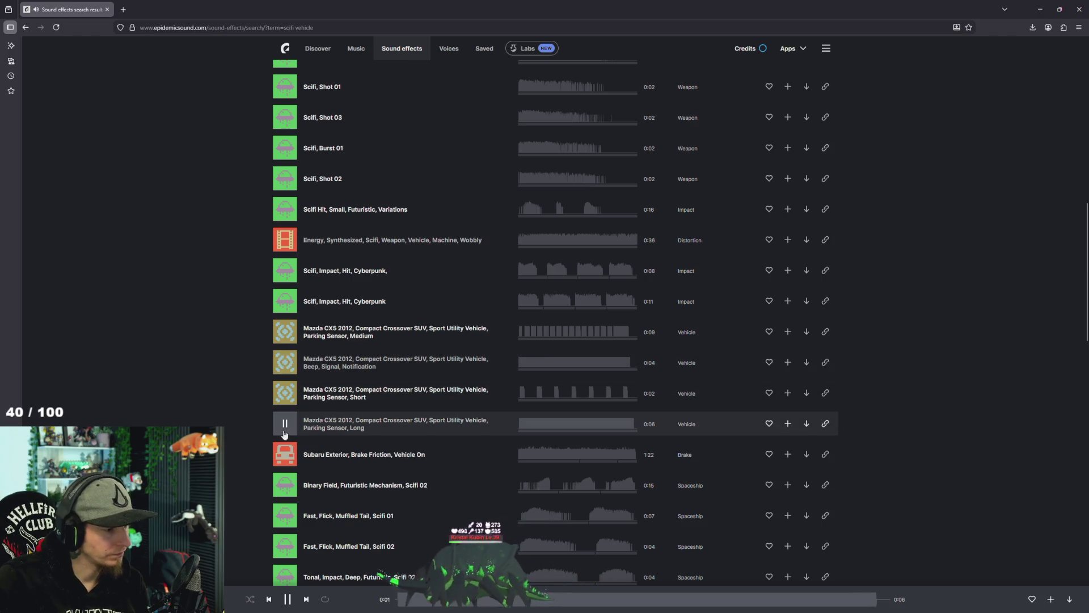
left_click(285, 462)
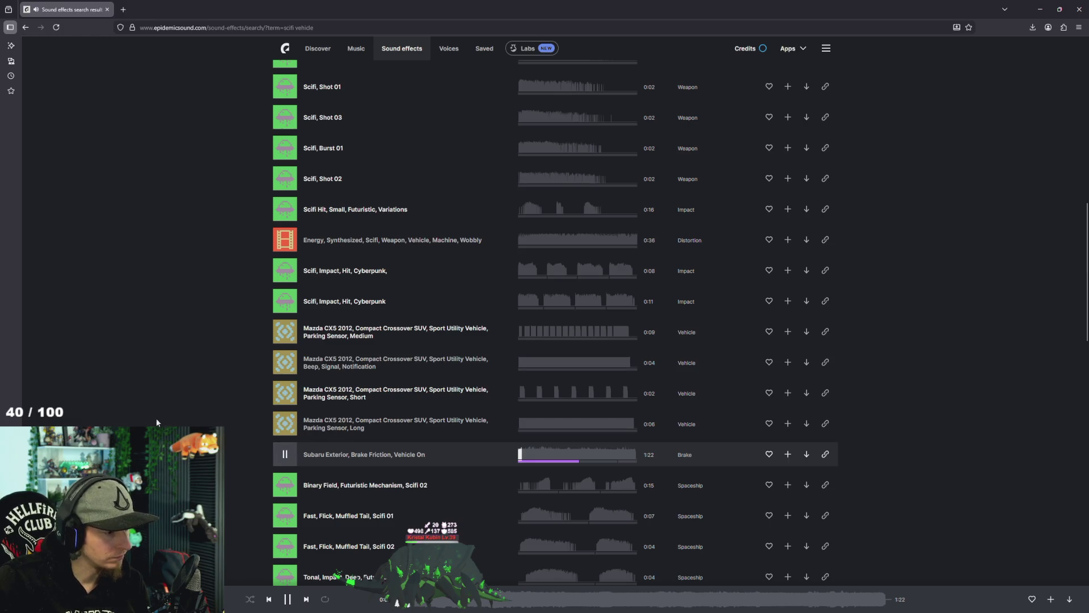
scroll(408, 457, "down", 2)
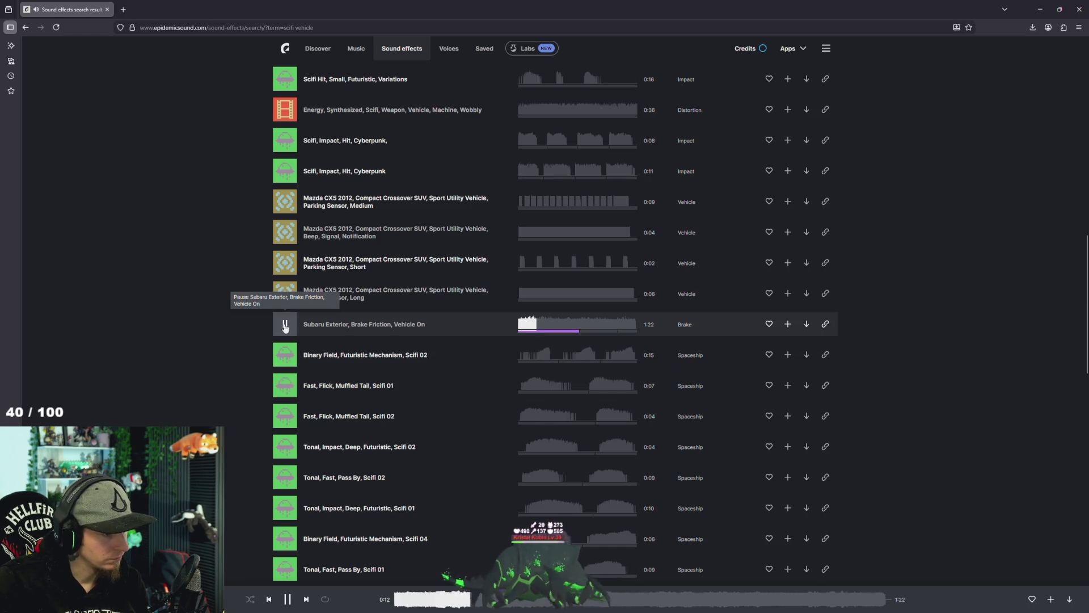
left_click(286, 326)
Preview Future Dystopia Car Engine On, Chopper onboard, Space Bike and the Fire Speeder sounds.
scroll(414, 348, "down", 8)
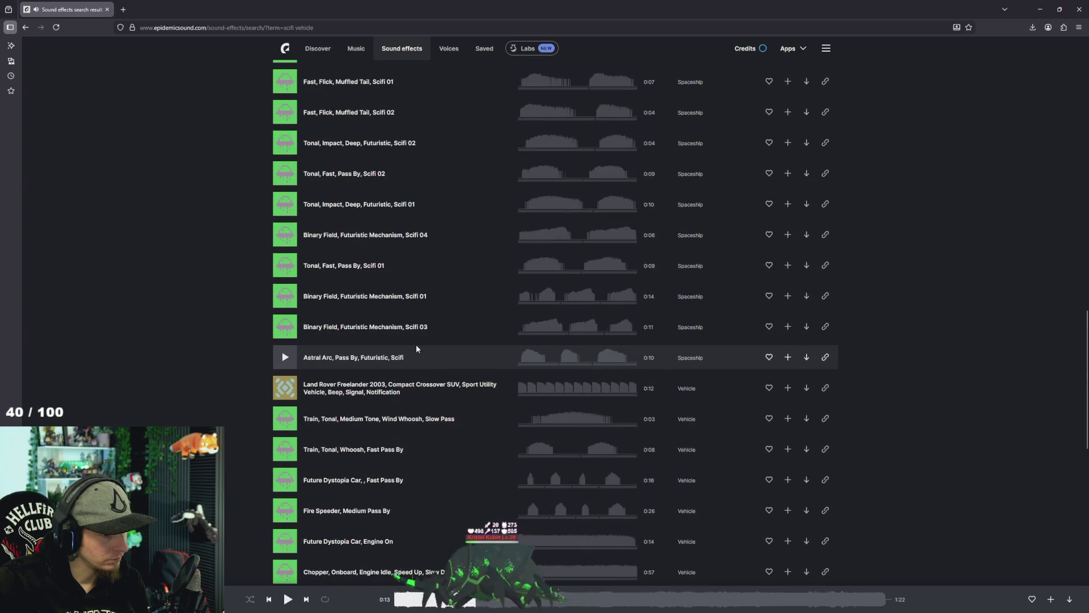
left_click(306, 369)
scroll(448, 377, "down", 2)
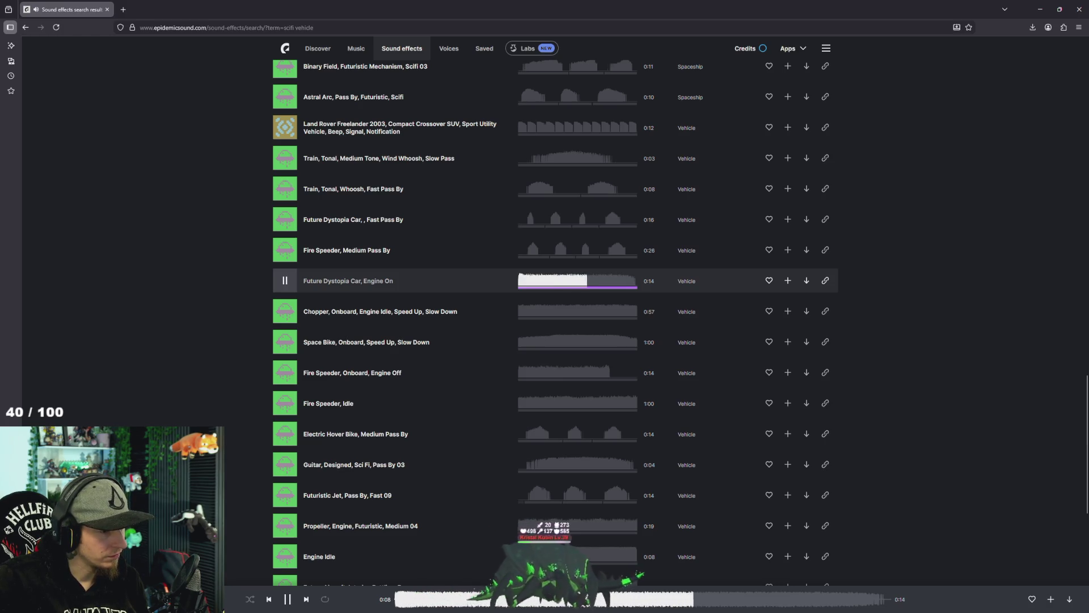
left_click(293, 313)
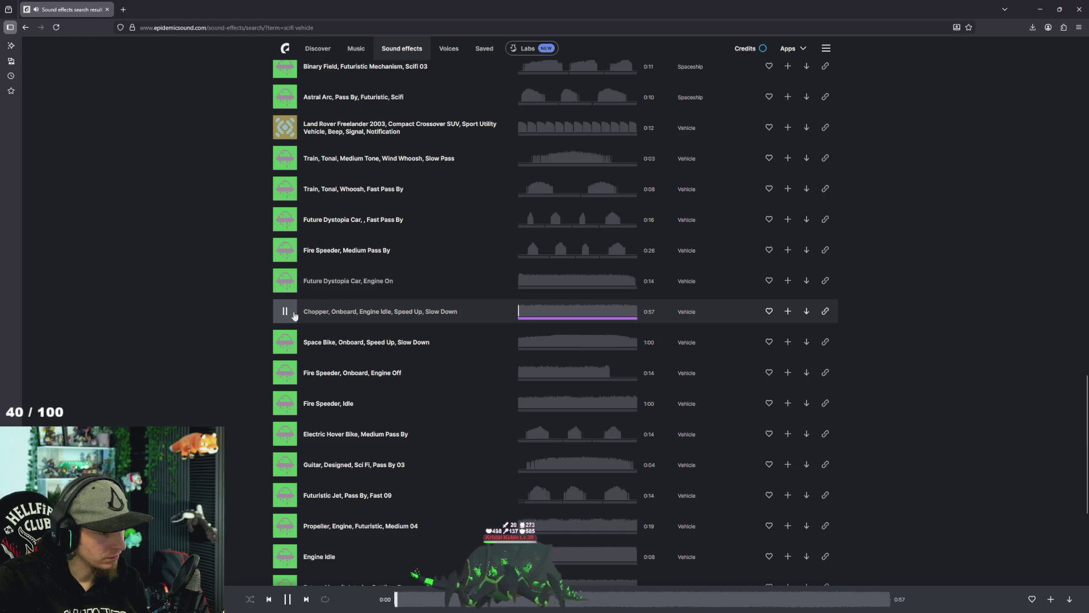
left_click(285, 342)
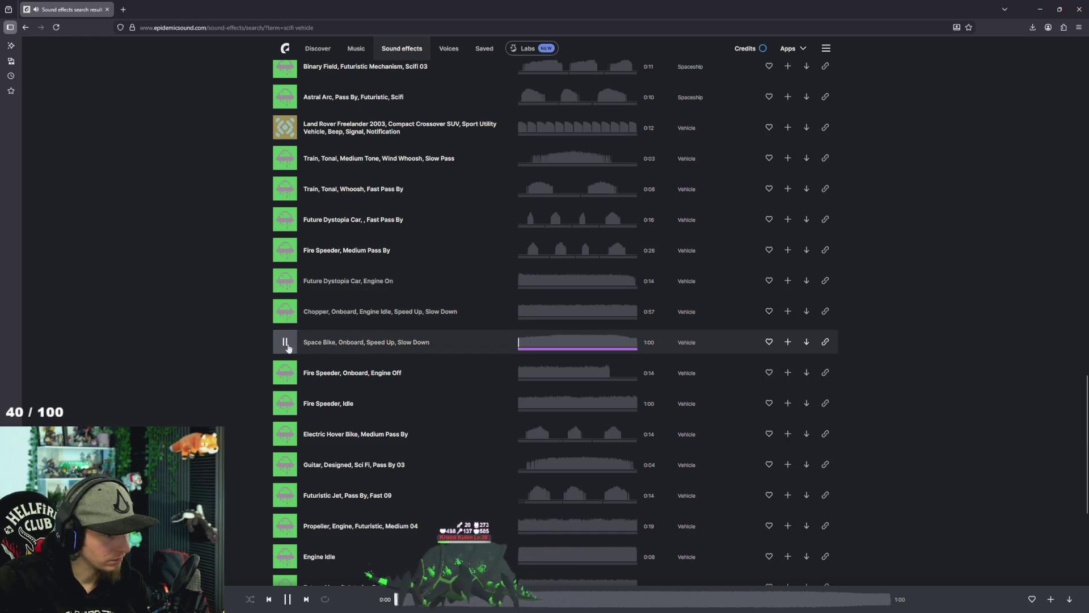
left_click(280, 377)
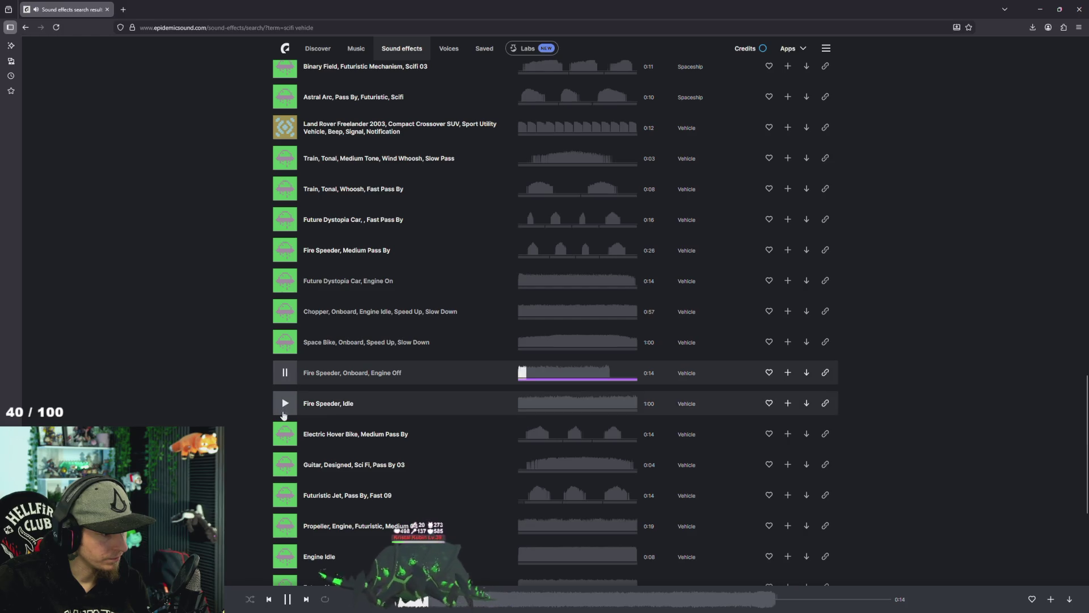
left_click(286, 403)
Preview Propeller Futuristic, Engine Idle, Future Aircraft, Underwater Explorer, Futuristic Jet and Electric Hover Bike sounds.
scroll(285, 420, "down", 3)
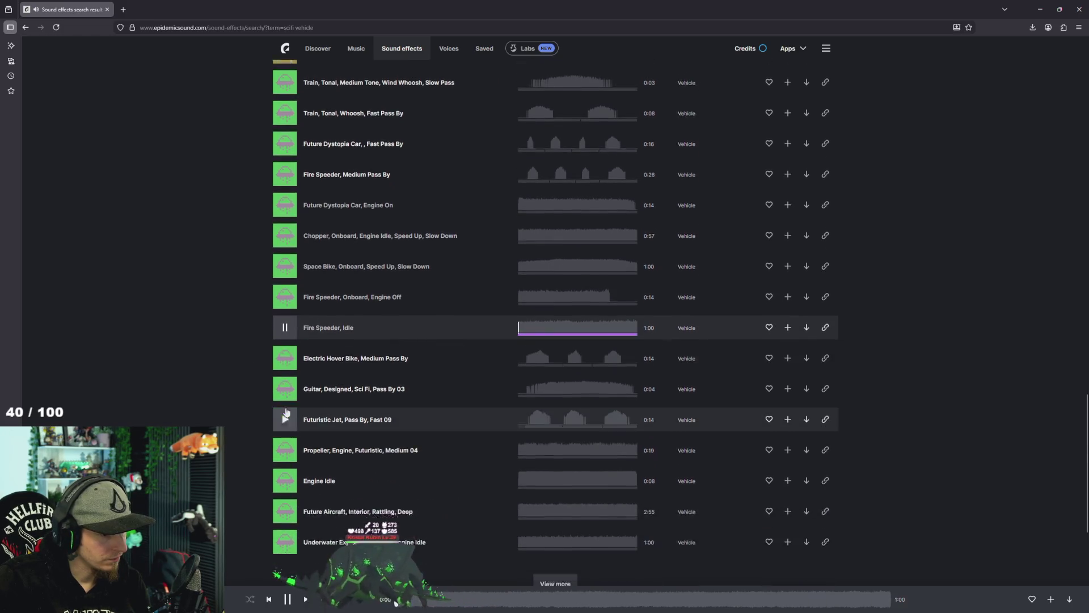
left_click(285, 439)
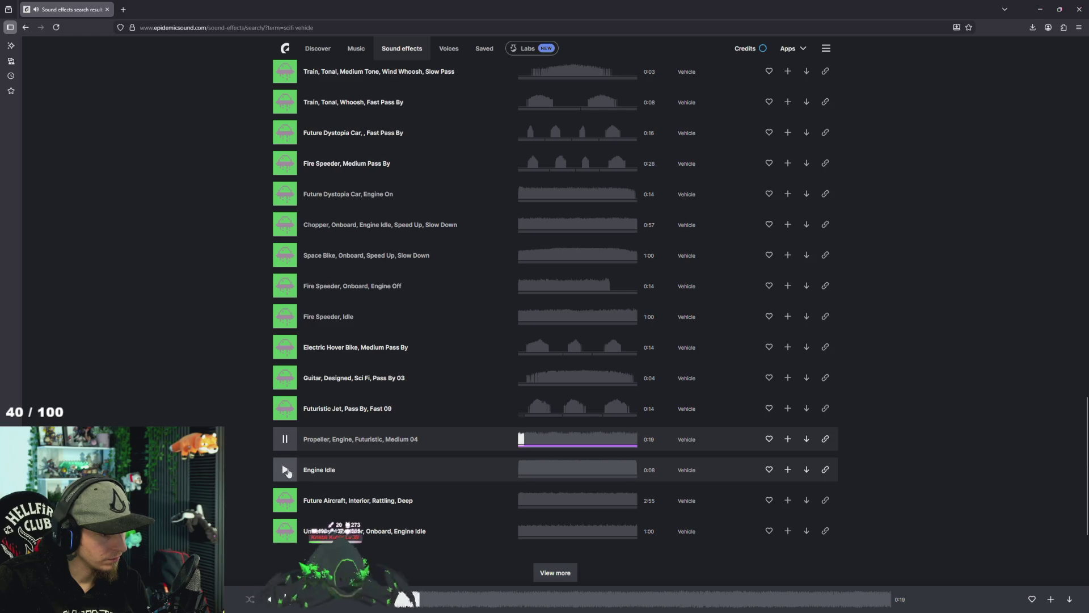
left_click(287, 471)
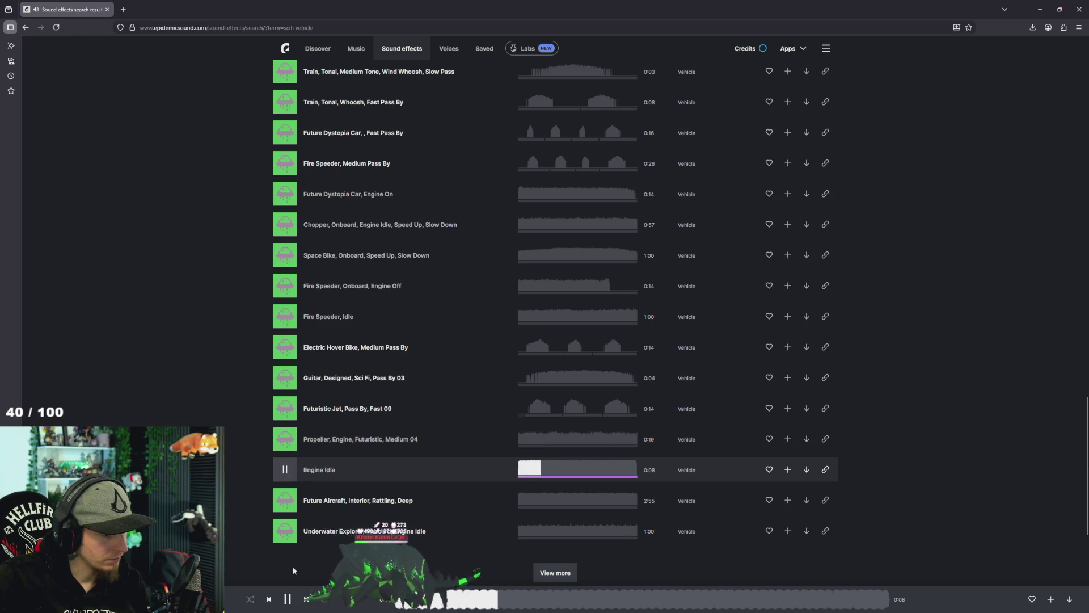
left_click(285, 500)
left_click(286, 533)
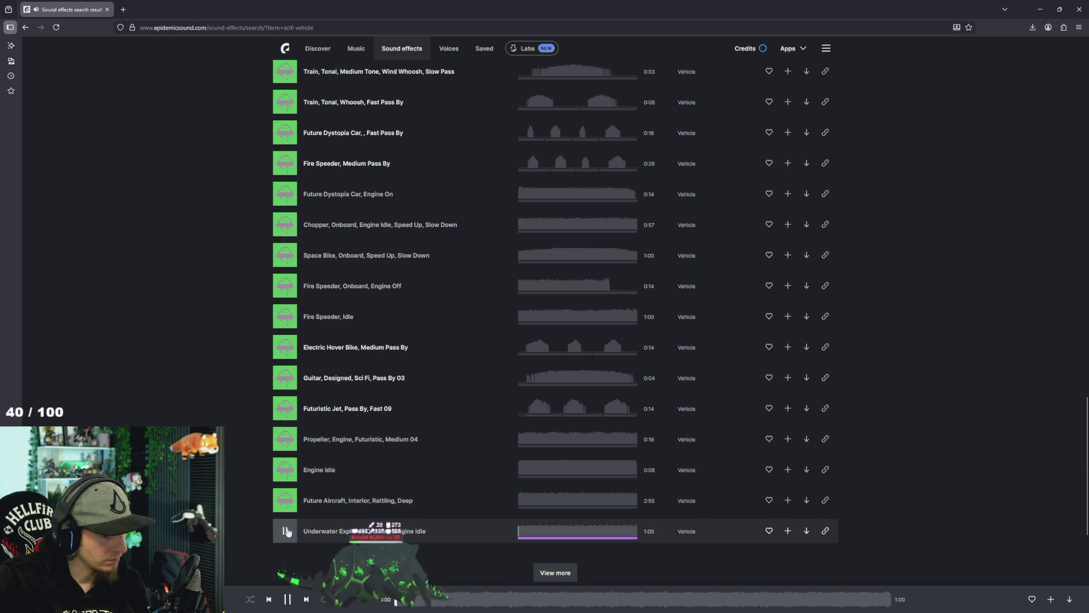
left_click(285, 439)
left_click(294, 414)
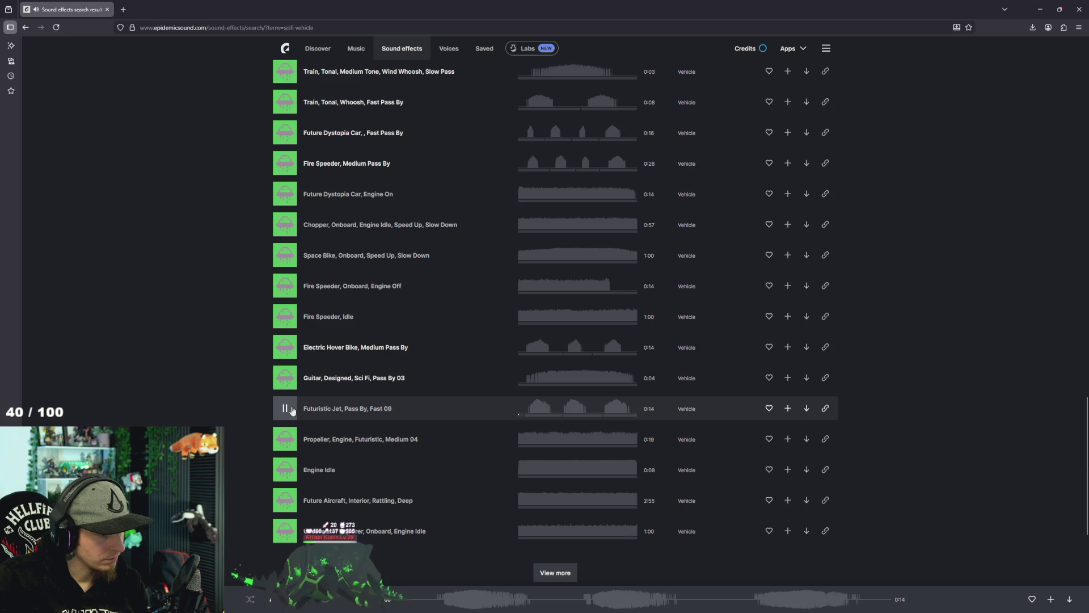
left_click(287, 381)
left_click(285, 347)
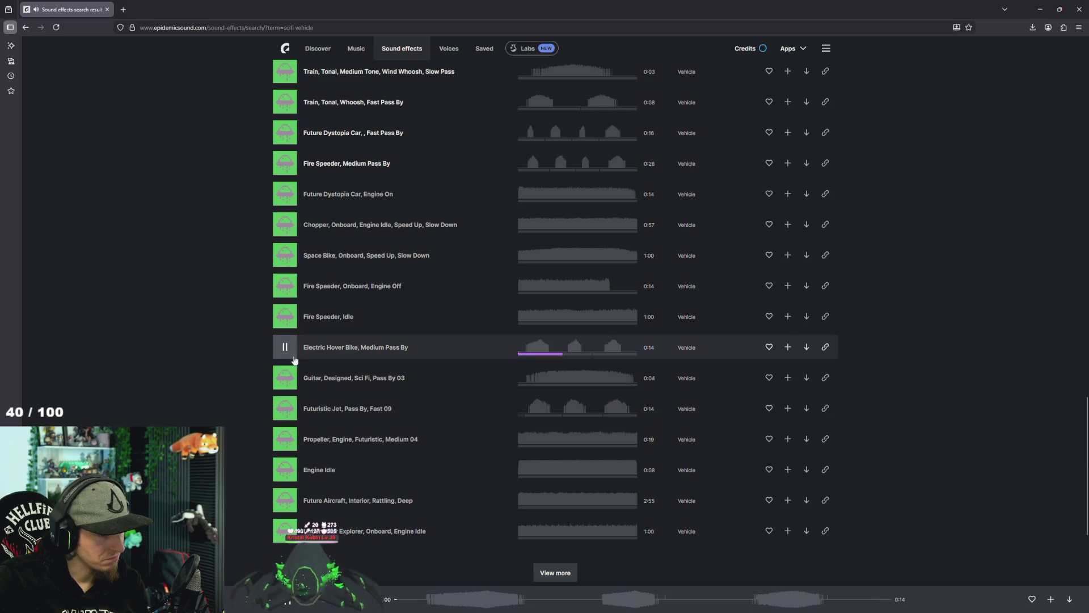
Replay Space Vehicle Hovering, then open the Sound effects page in a second tab.
scroll(295, 359, "up", 3)
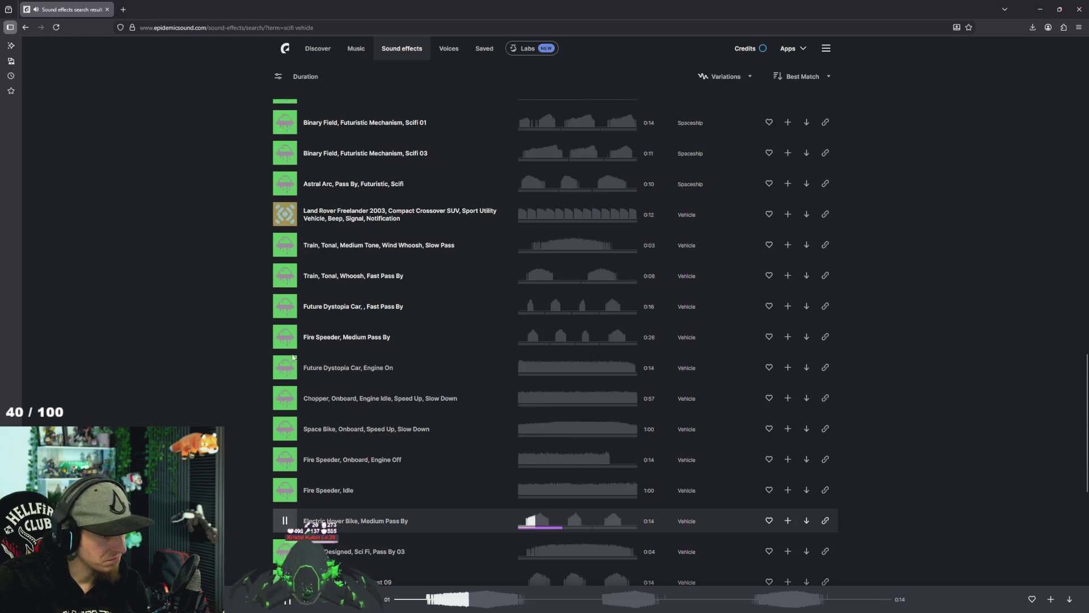
scroll(215, 418, "up", 10)
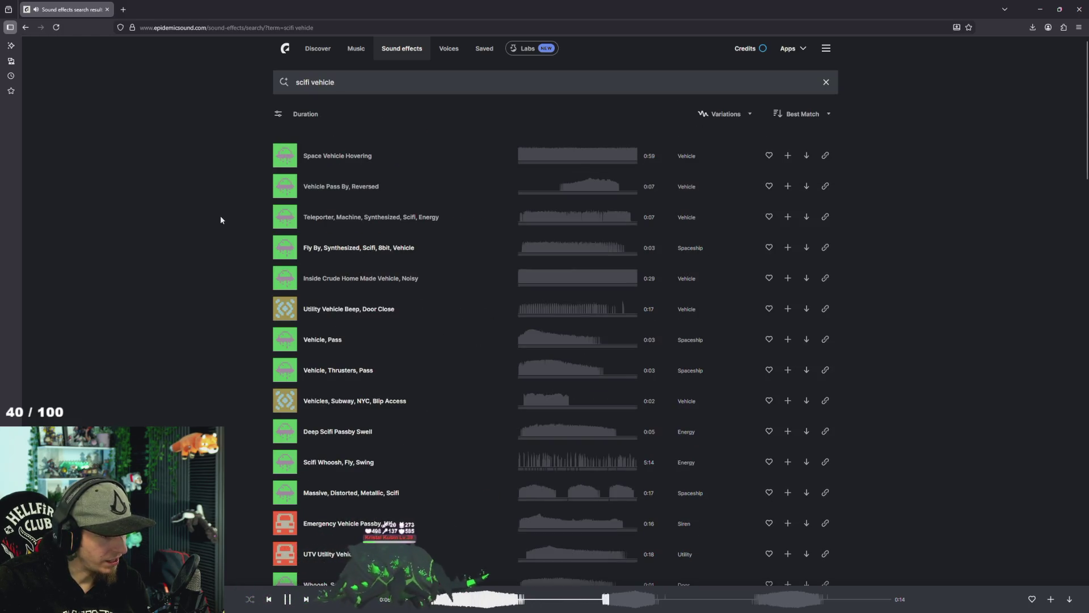
scroll(226, 227, "down", 6)
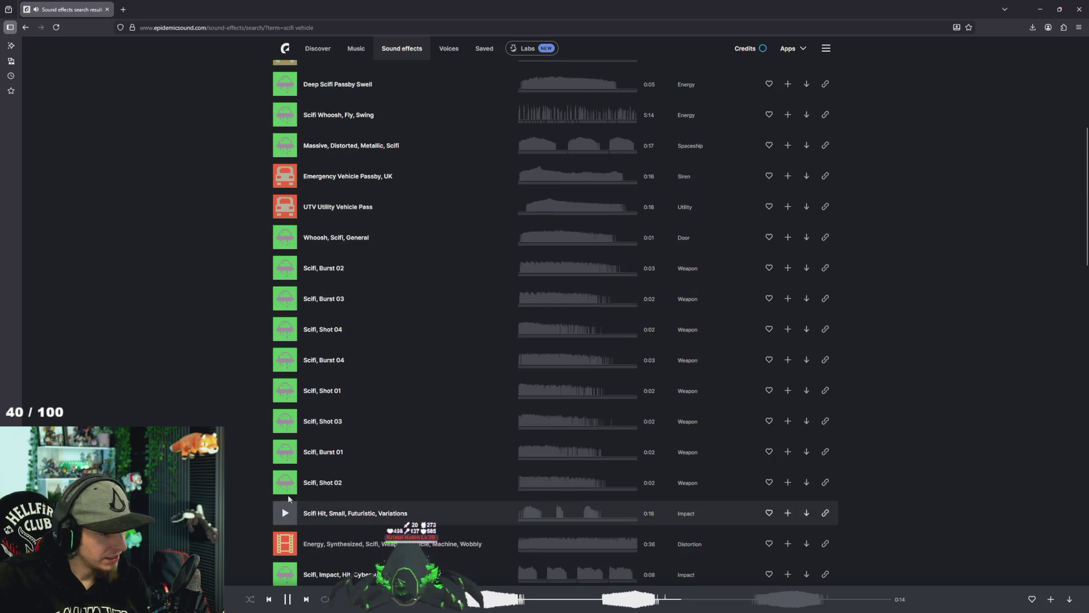
scroll(194, 377, "up", 6)
left_click(287, 156)
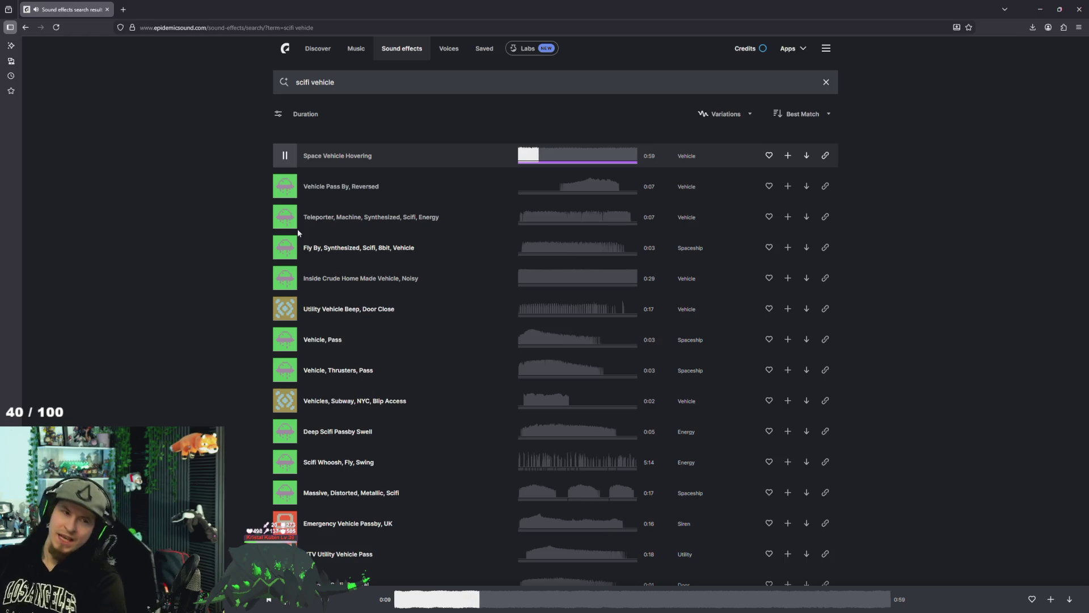
left_click(294, 160)
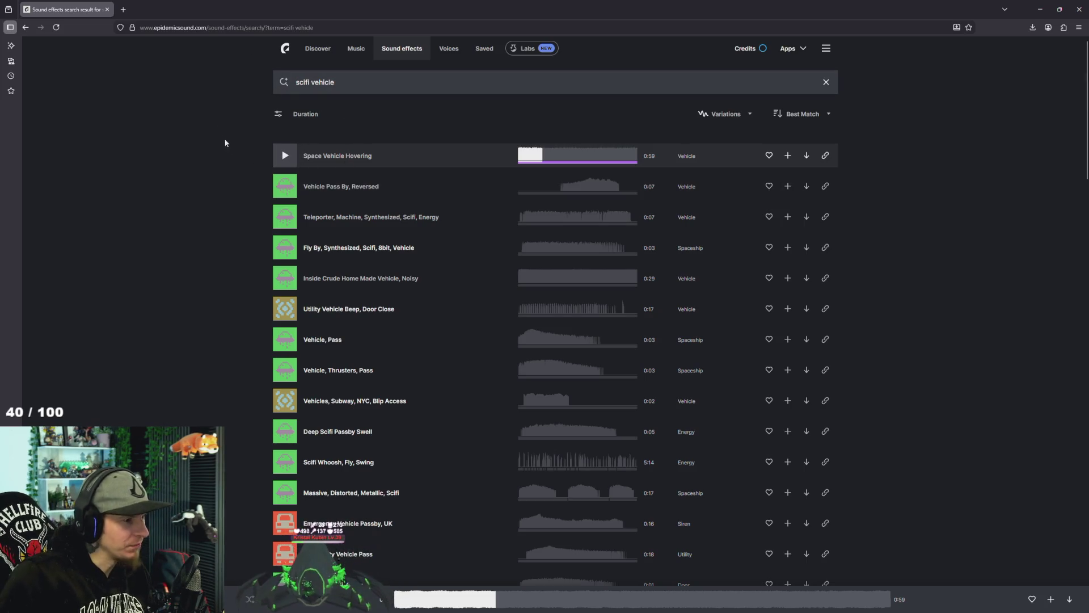
middle_click(408, 53)
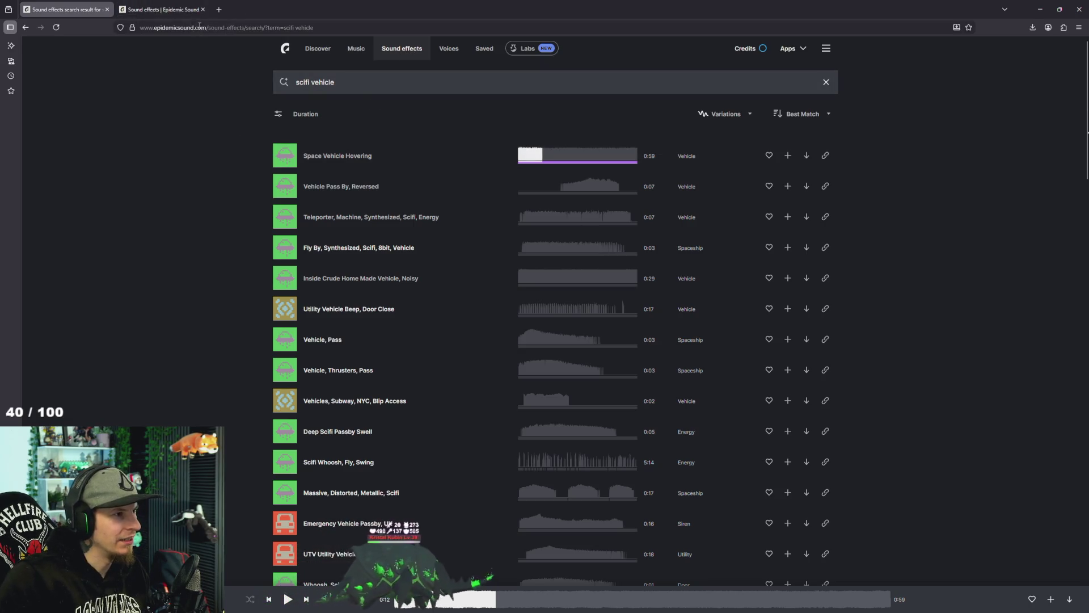
left_click(193, 10)
Search 'gravel' and preview Car, Approach, Slow Speed, Gravel and the mountain bike gravel sound.
left_click(412, 88)
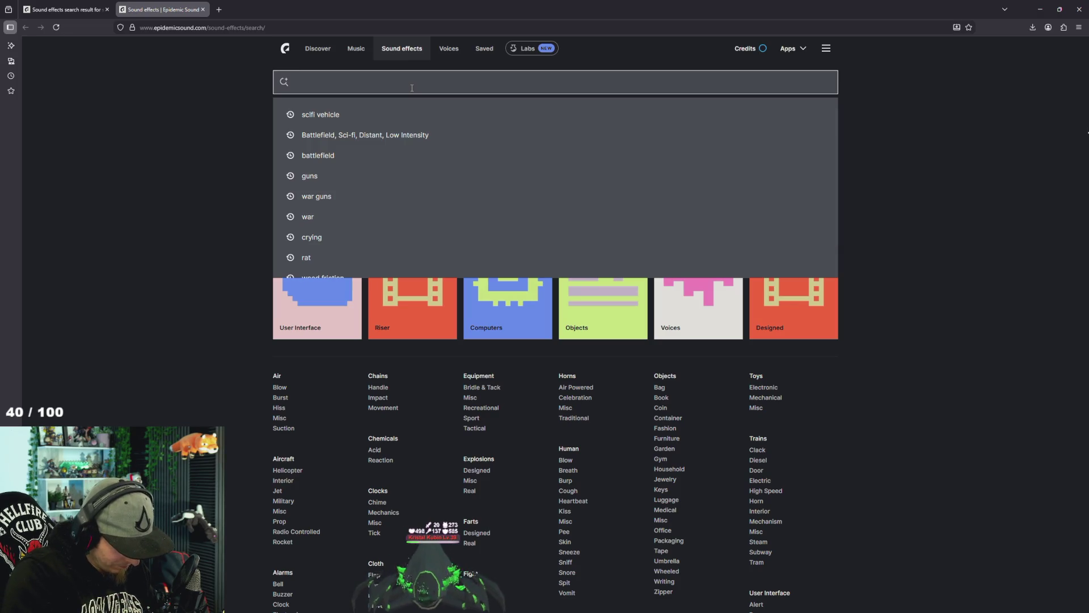
type("g")
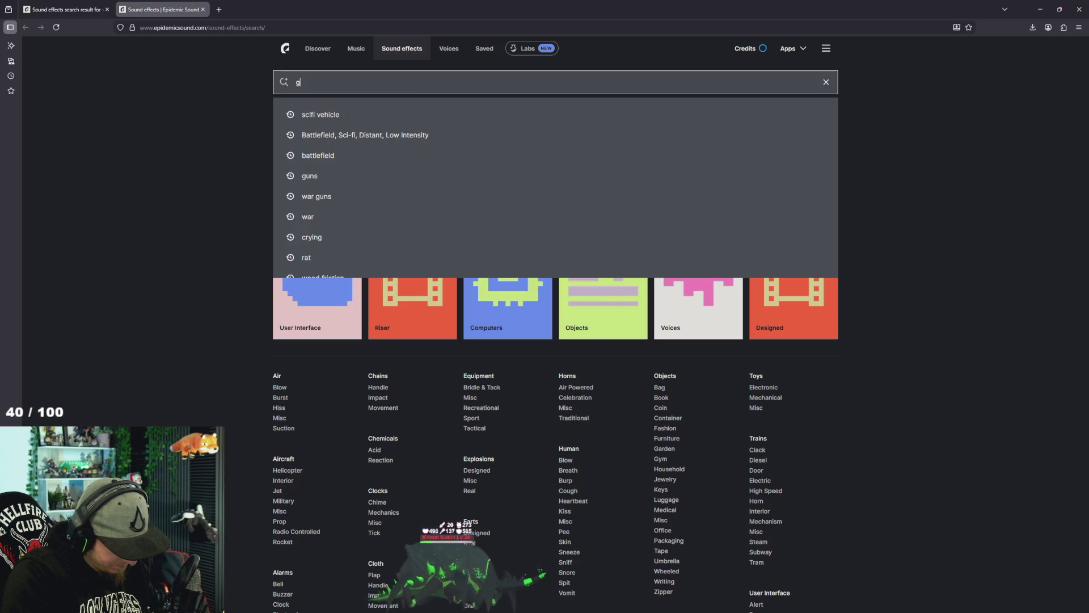
type("ravel")
key("Return")
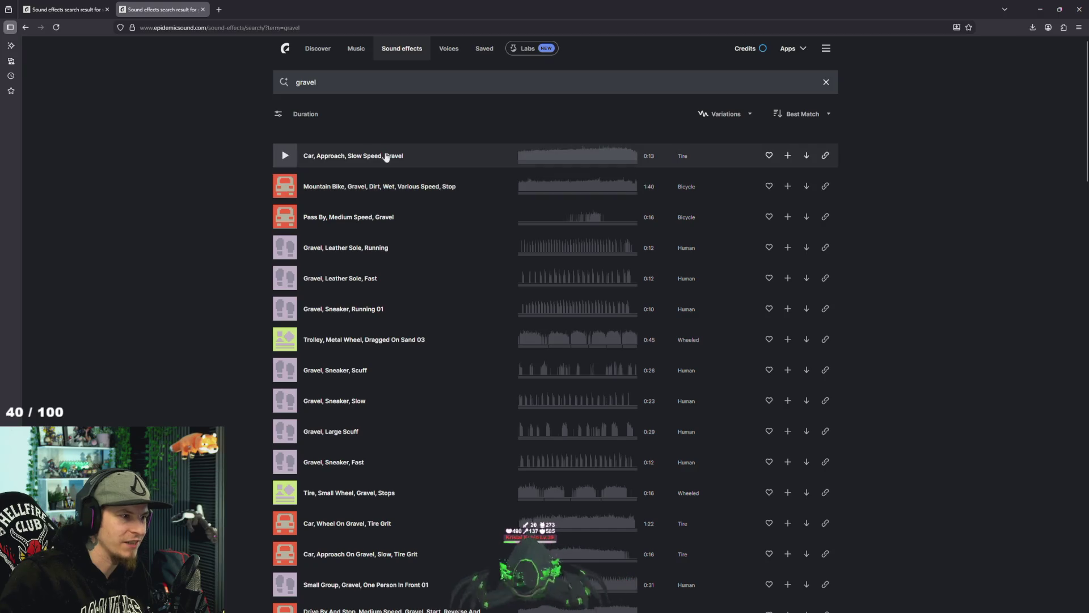
left_click(282, 157)
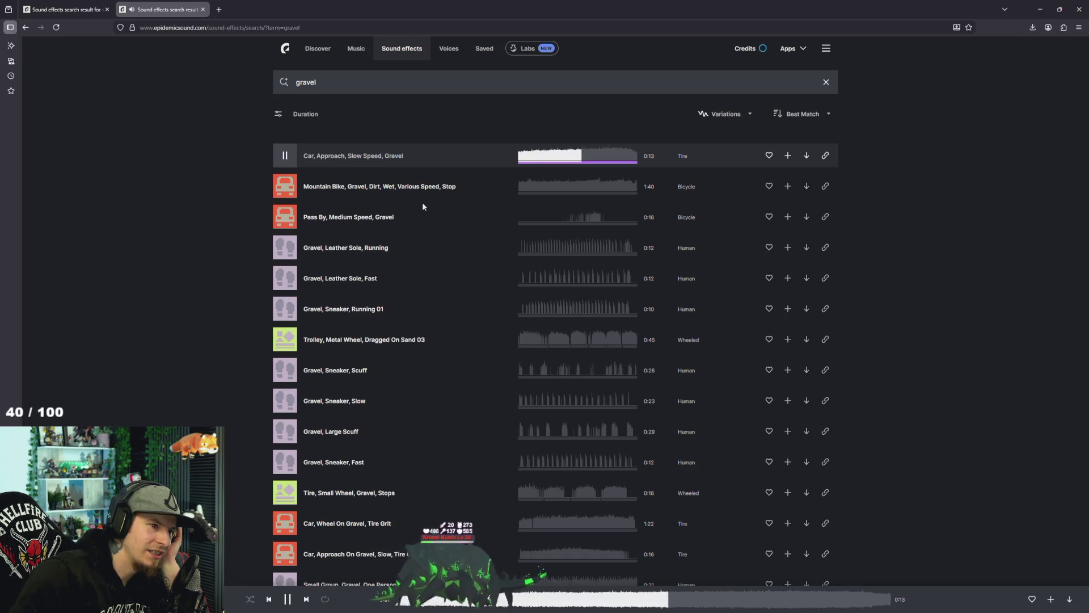
left_click(296, 191)
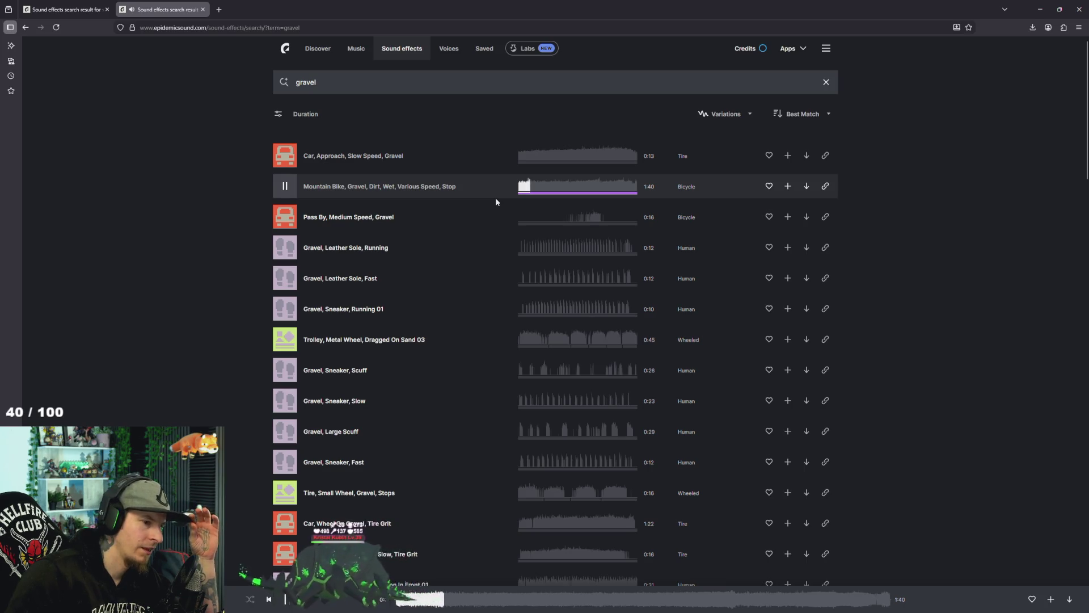
Preview Trolley Dragged On Sand 03, the drive-by-and-stop car and Car, Approach On Gravel.
scroll(439, 270, "down", 2)
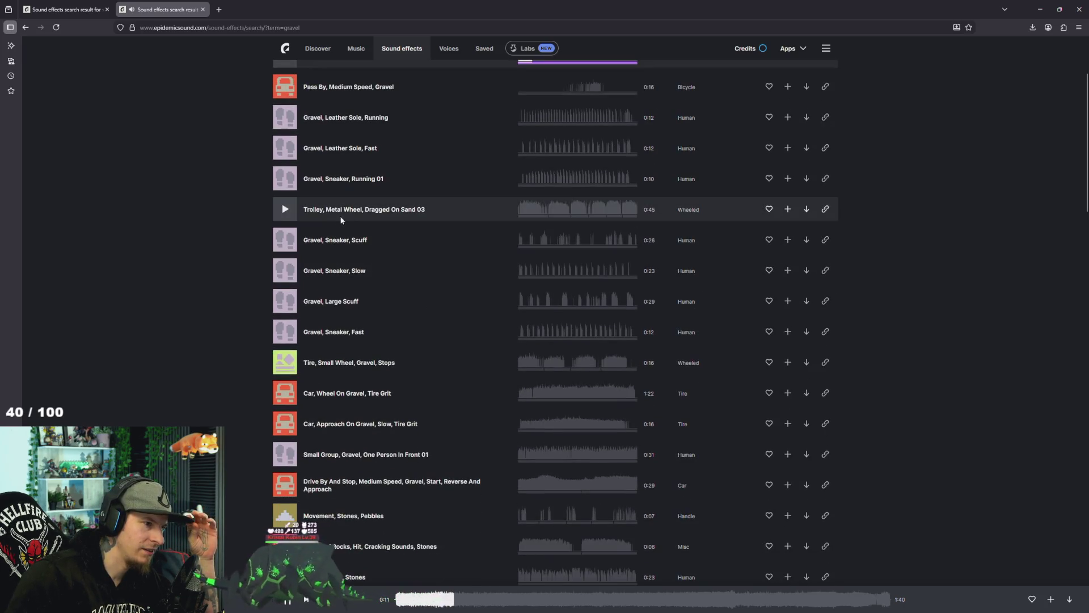
left_click(301, 217)
scroll(301, 216, "down", 2)
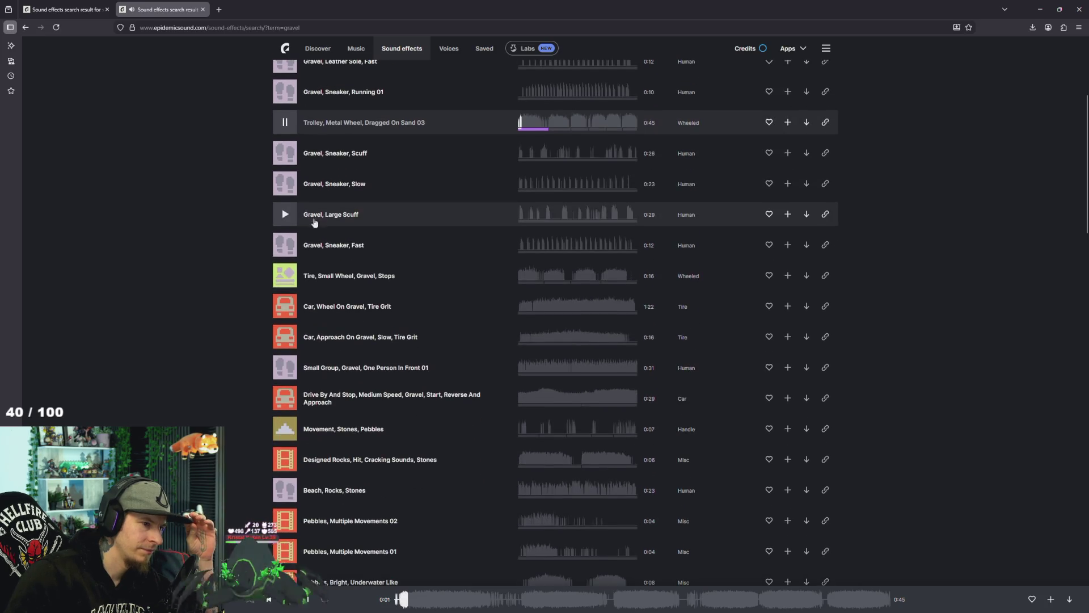
left_click(286, 400)
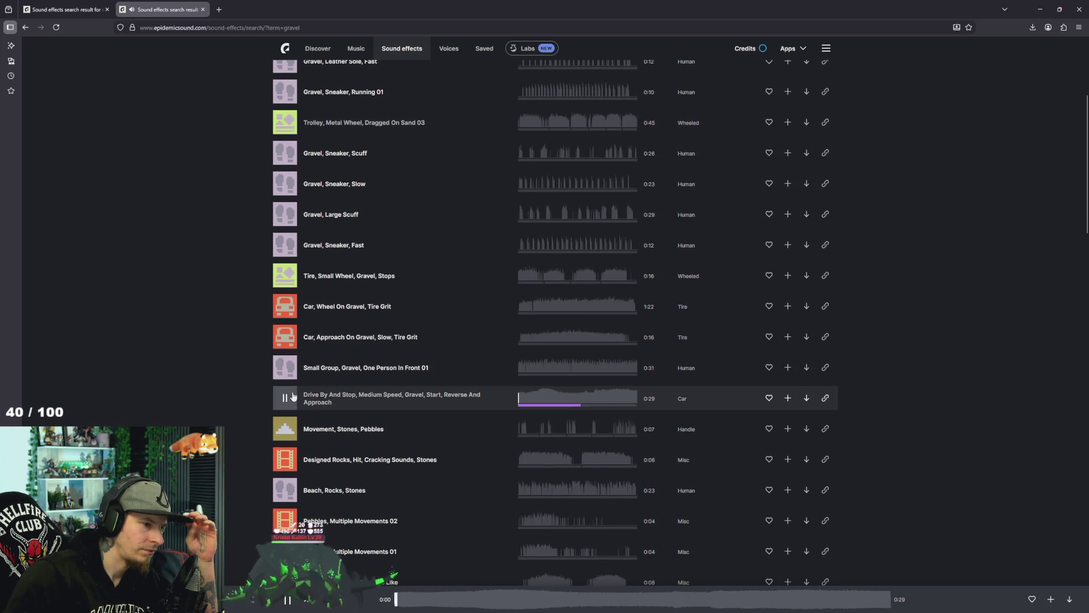
left_click(283, 337)
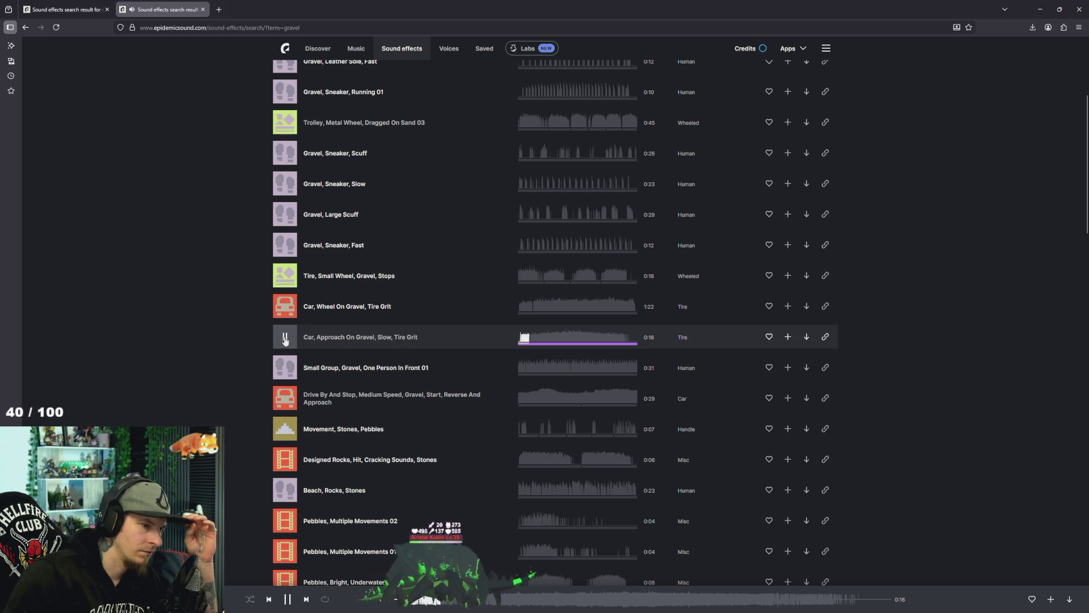
Play Car, Wheel On Gravel, Tire Grit and open its sound page in a new tab.
scroll(329, 407, "down", 3)
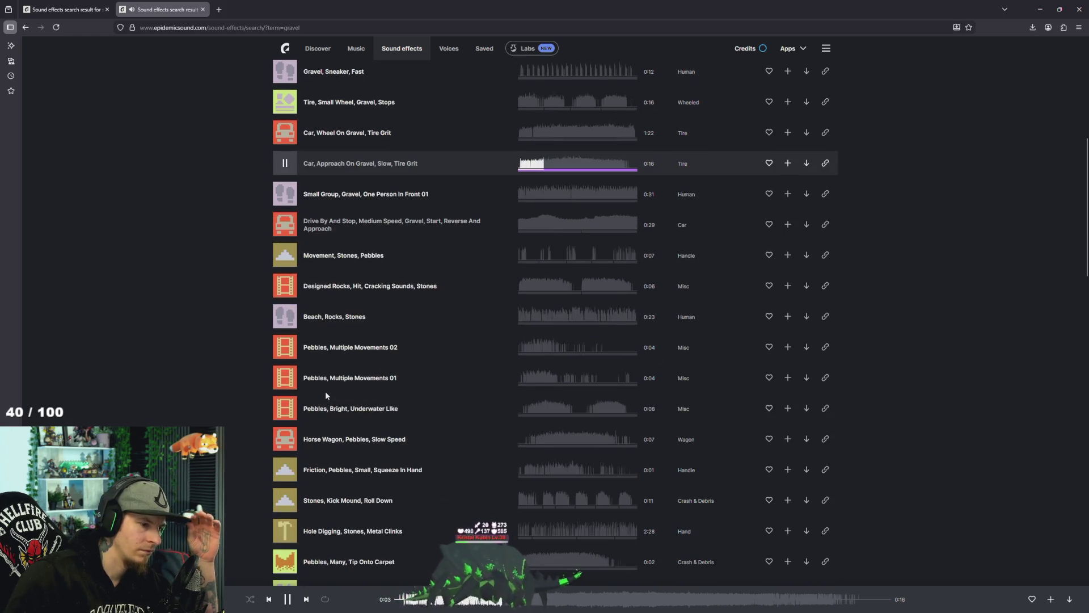
scroll(318, 388, "down", 3)
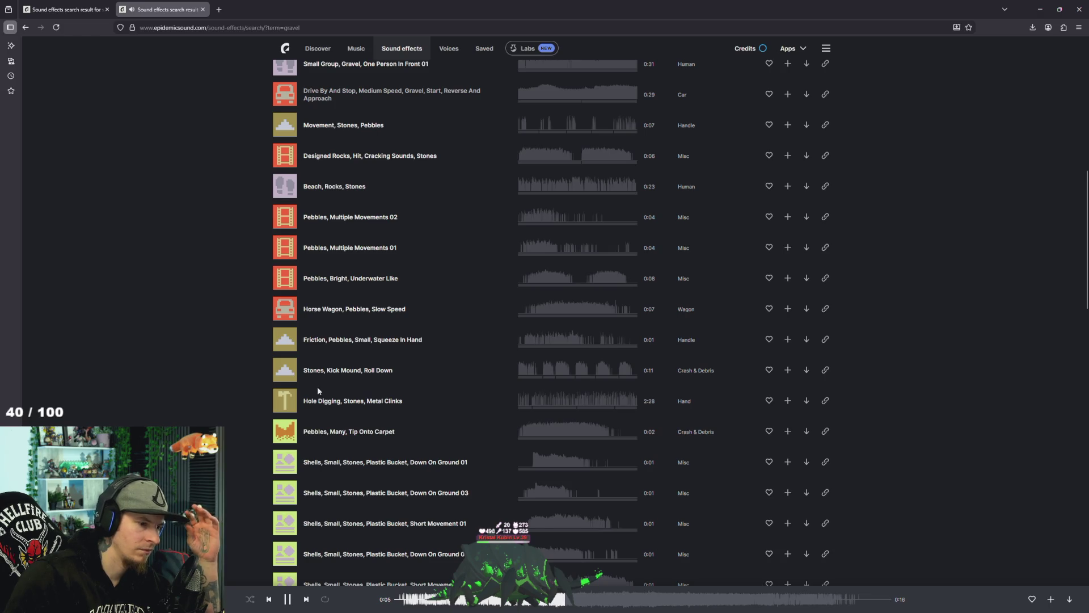
scroll(318, 387, "down", 2)
scroll(317, 387, "up", 6)
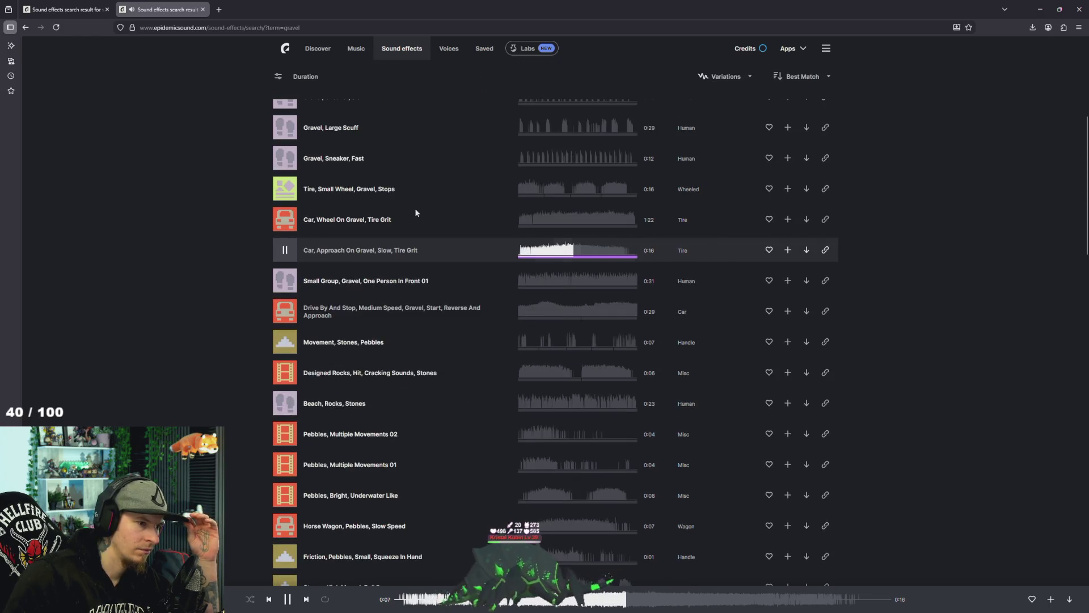
left_click(287, 221)
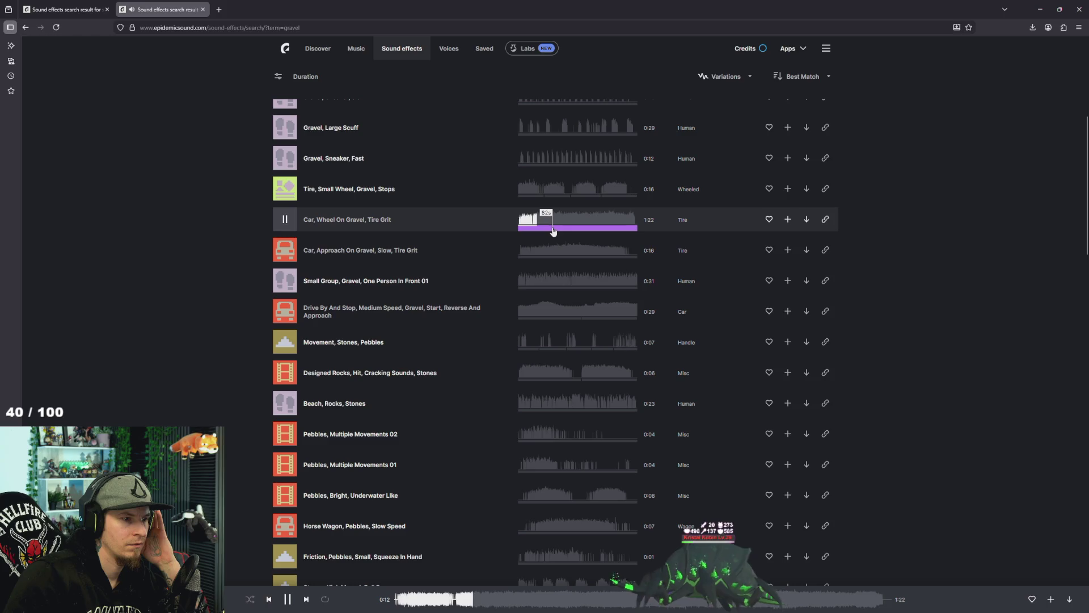
scroll(553, 231, "down", 3)
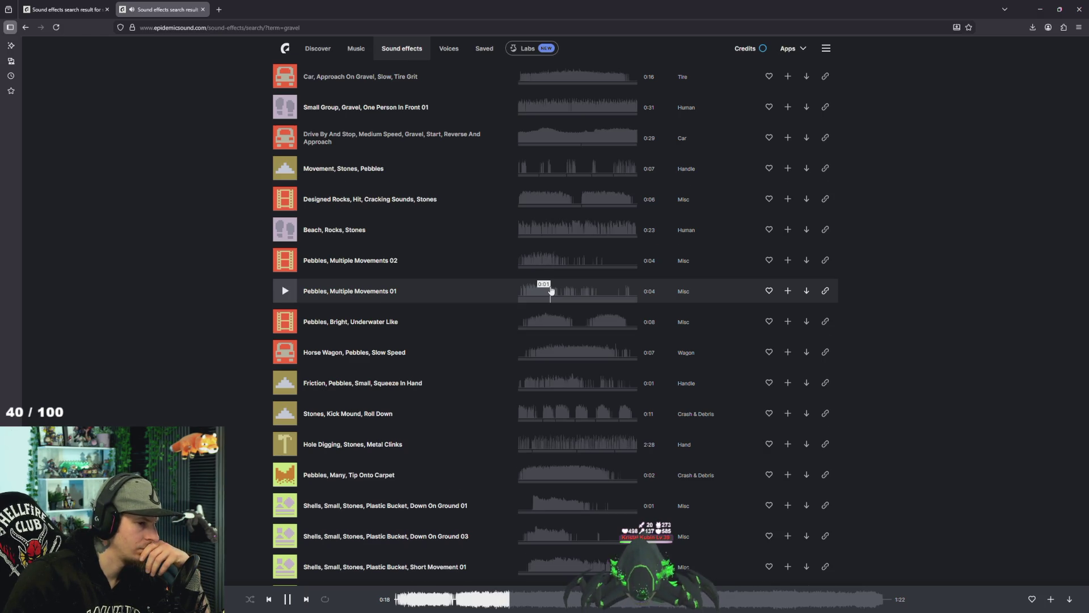
scroll(550, 290, "down", 8)
scroll(551, 285, "up", 10)
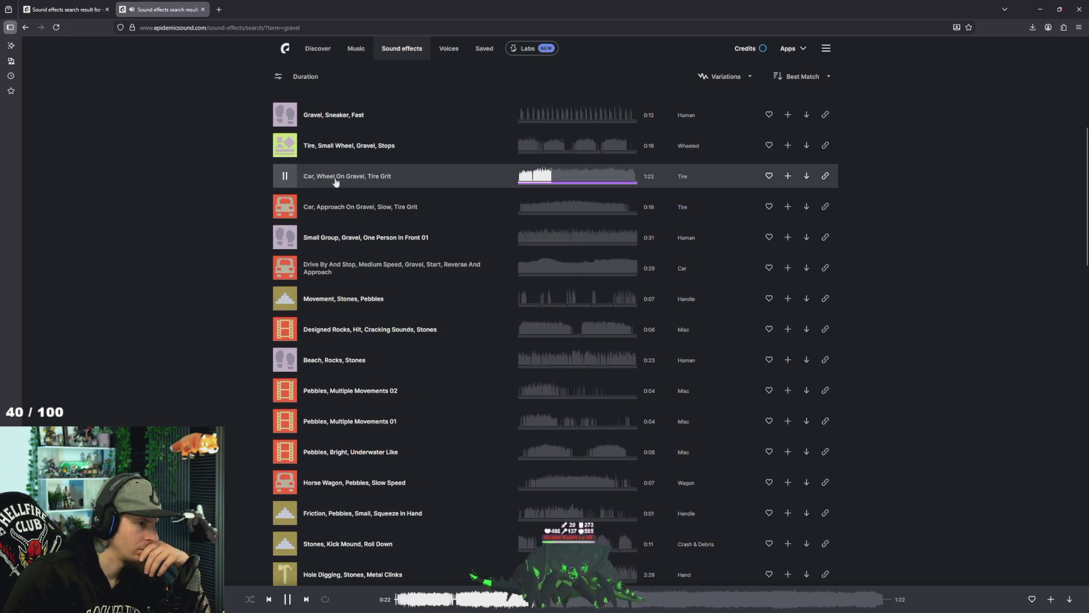
middle_click(336, 180)
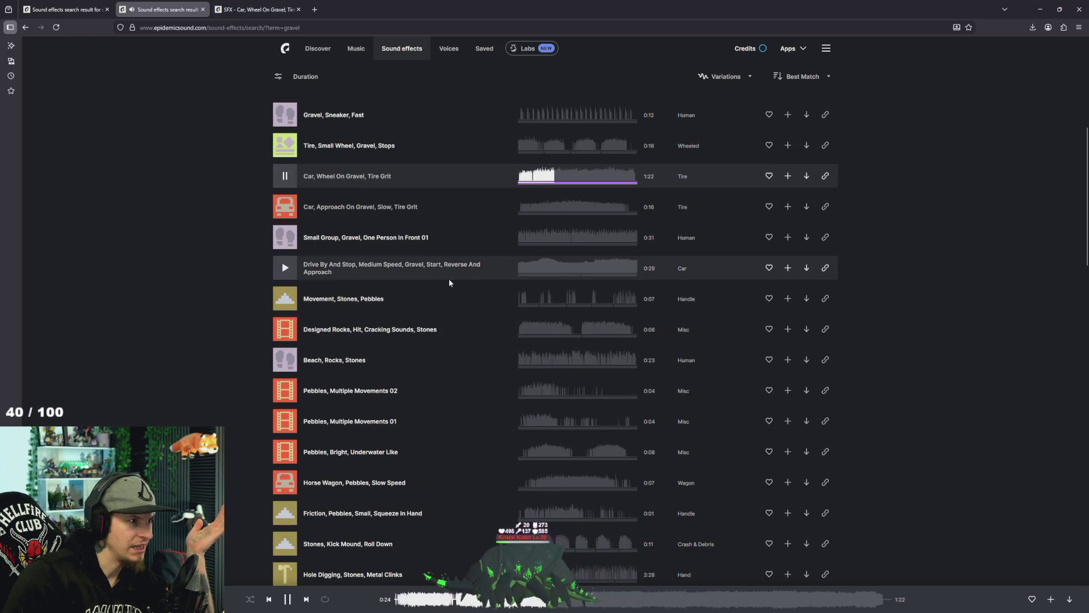
Preview Hole Digging Stones, shells in plastic bucket, Sneakers Pebbles and the Hyundai dirt-road sounds.
scroll(357, 275, "down", 3)
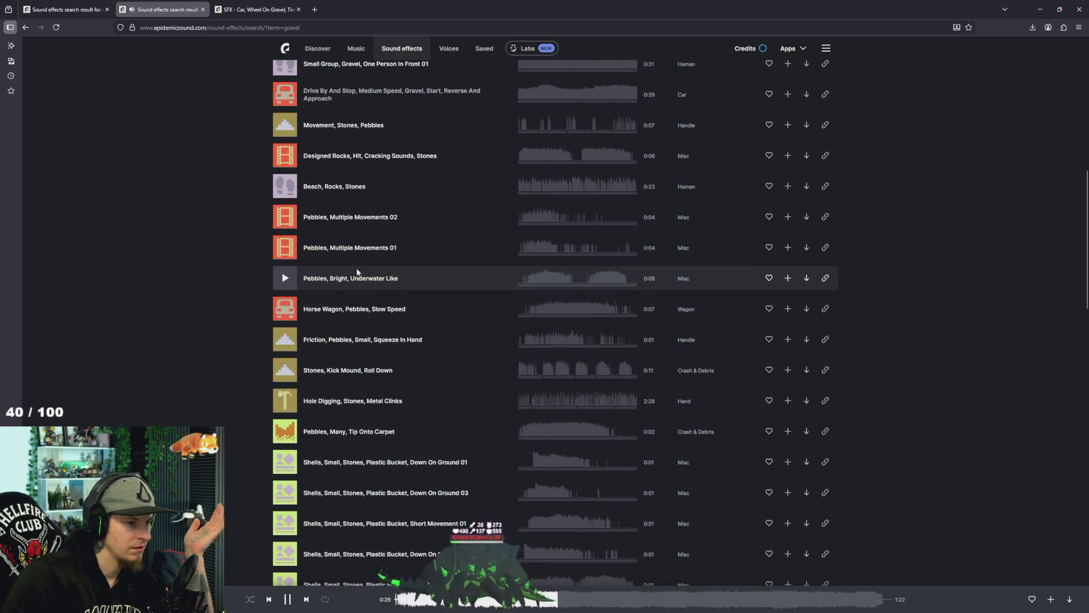
scroll(358, 271, "down", 3)
left_click(286, 229)
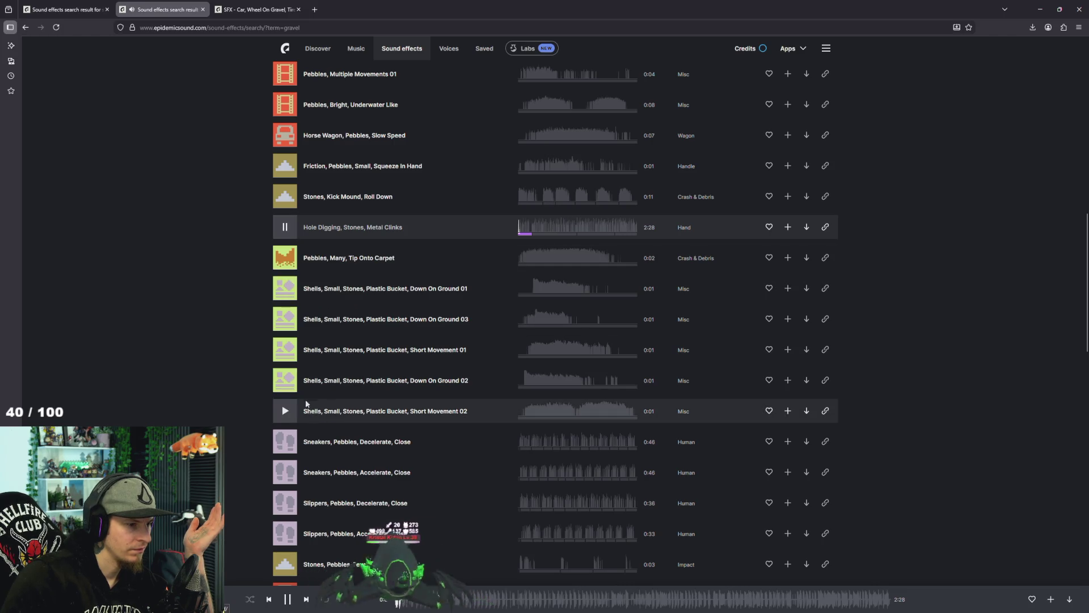
left_click(286, 380)
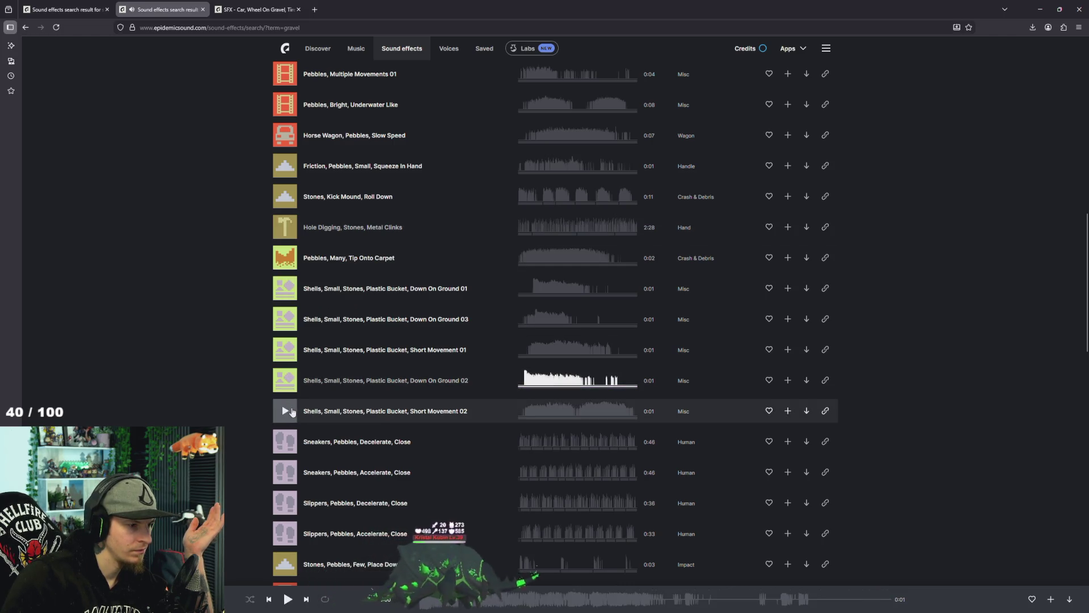
scroll(315, 404, "down", 3)
left_click(285, 298)
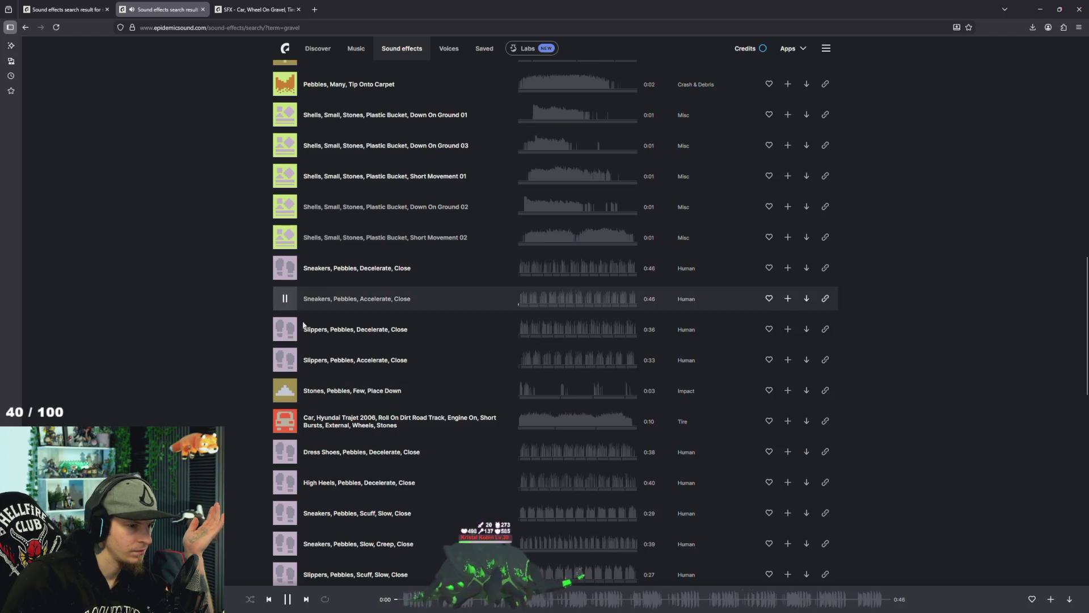
left_click(301, 418)
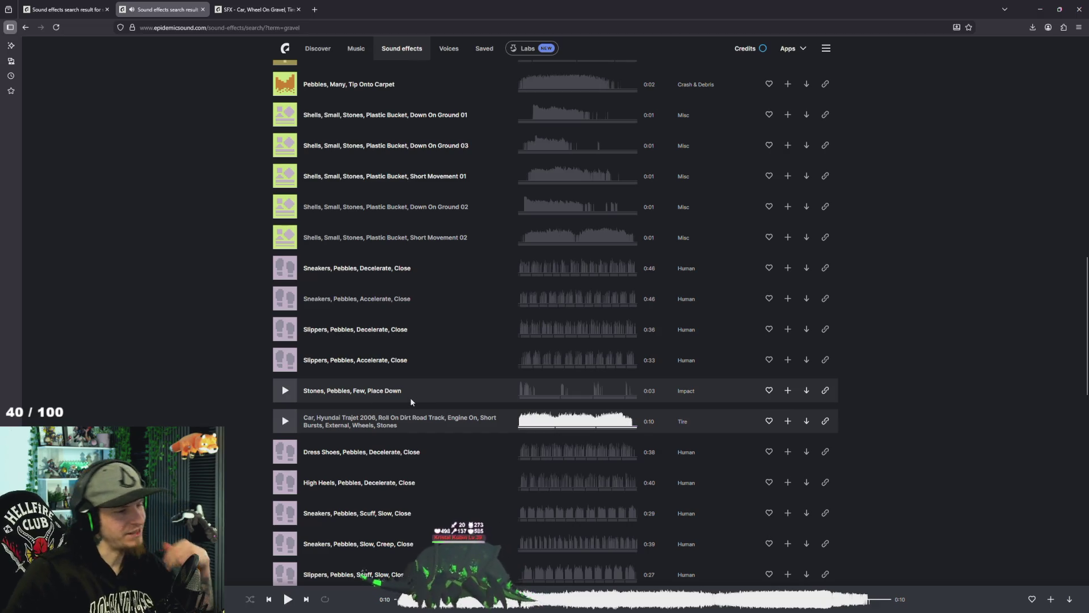
scroll(405, 394, "down", 15)
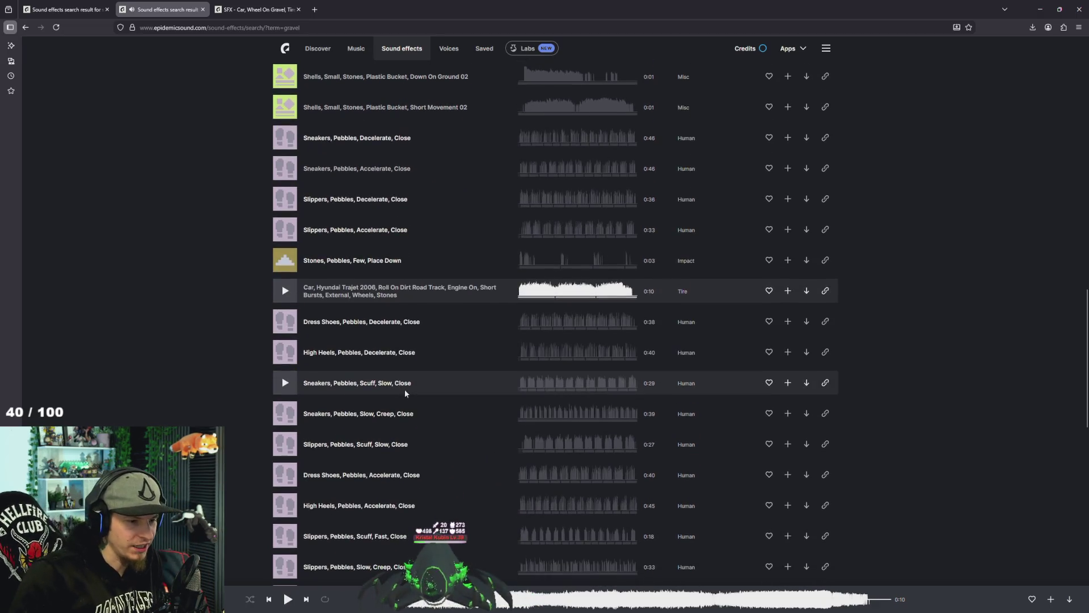
scroll(405, 393, "down", 3)
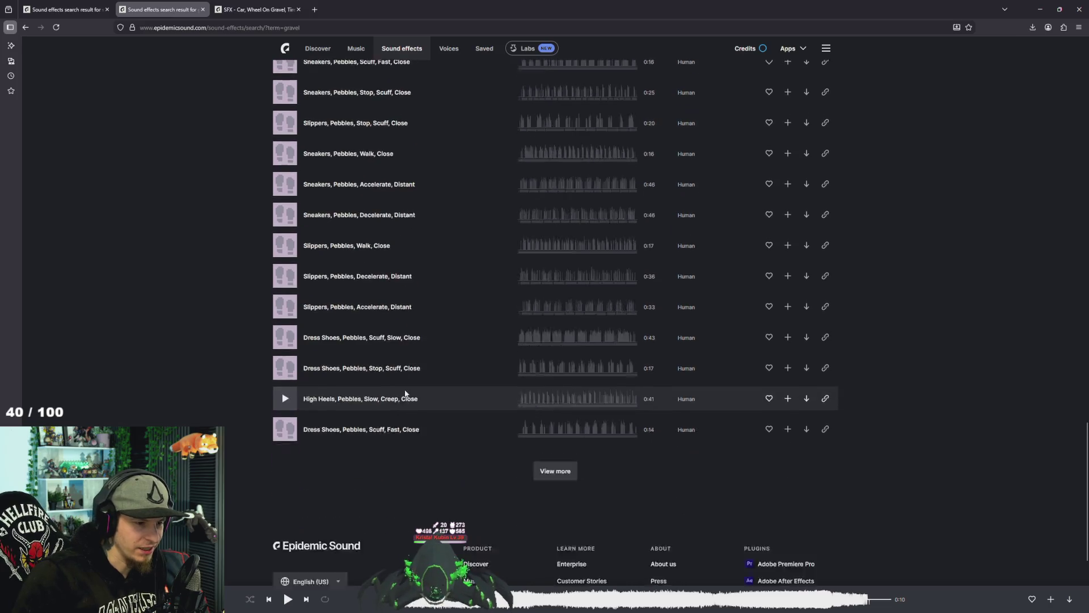
Load more gravel results and preview the small stream babbling over stones.
left_click(559, 400)
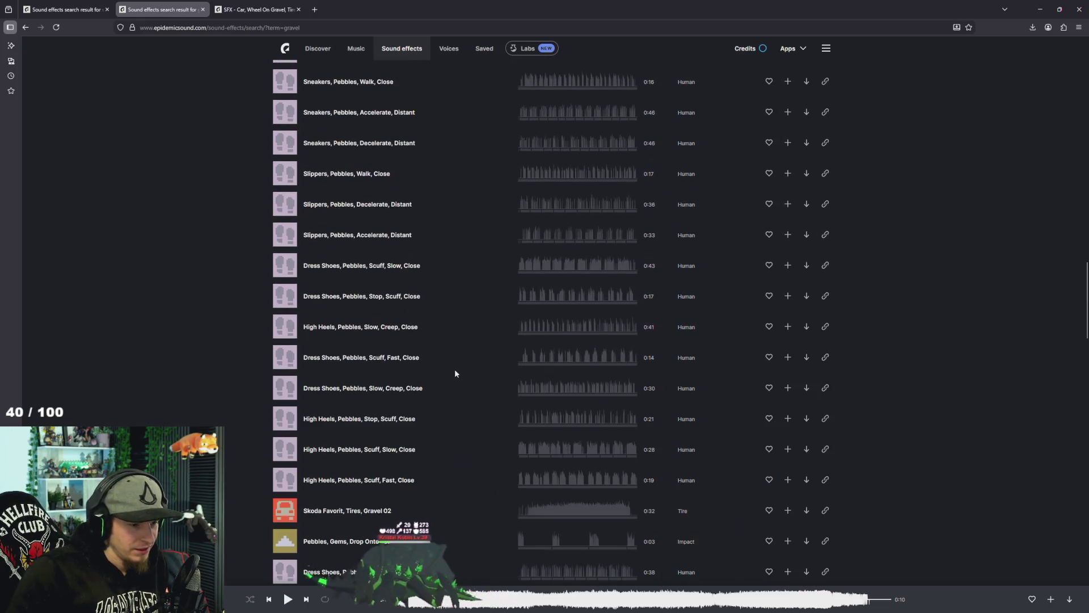
scroll(455, 369, "down", 7)
scroll(436, 387, "down", 7)
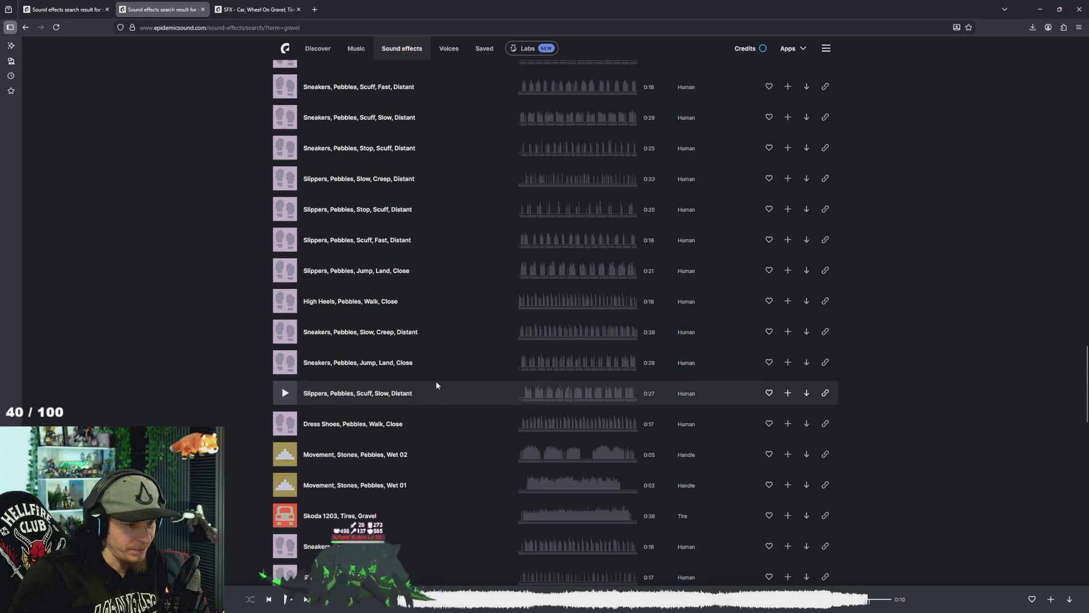
scroll(396, 356, "down", 6)
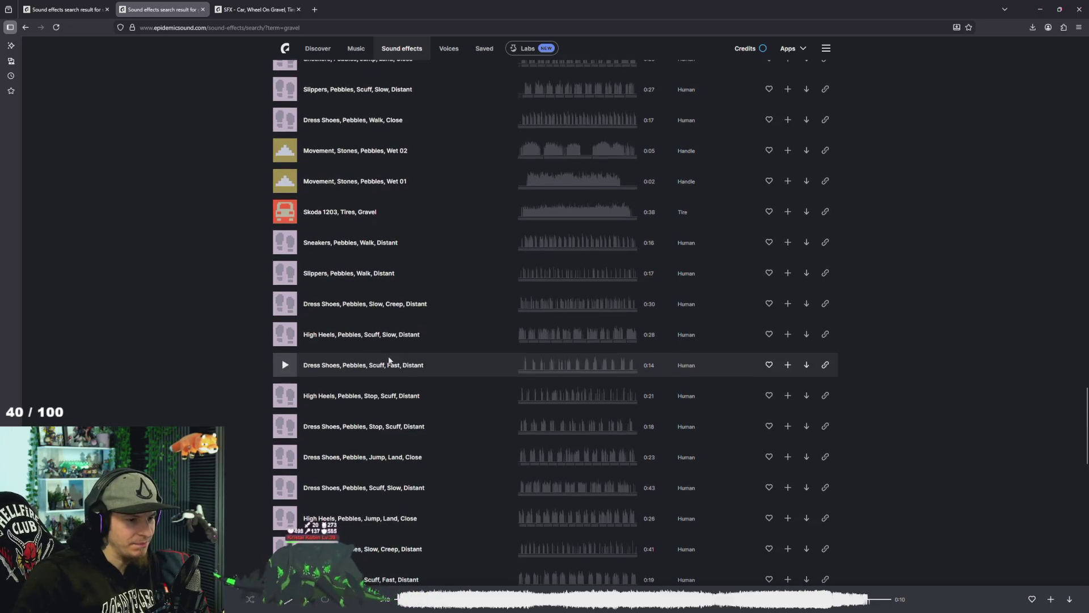
scroll(416, 372, "down", 2)
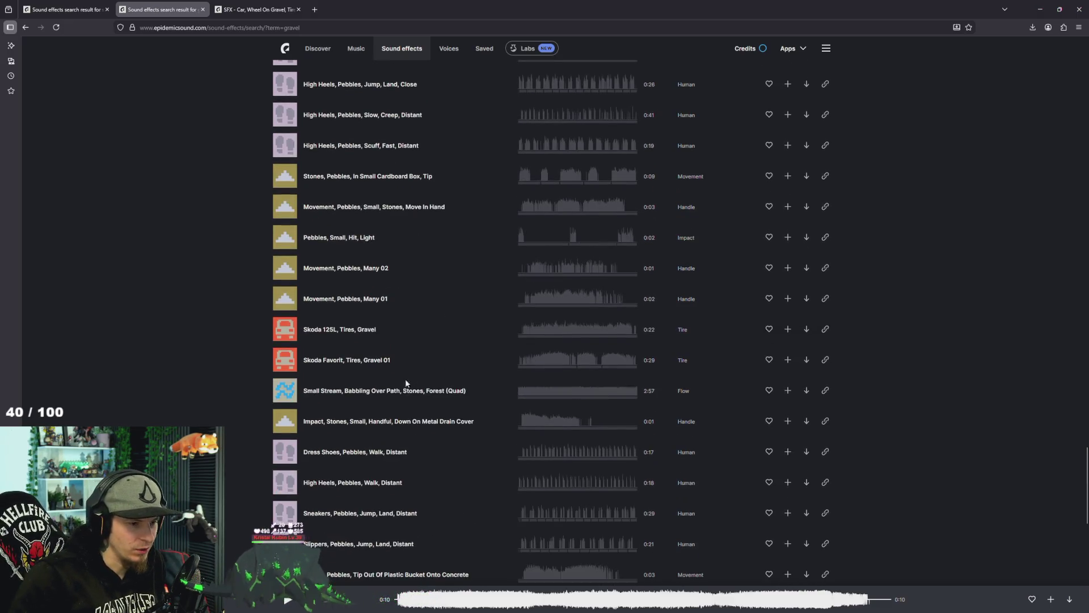
left_click(296, 395)
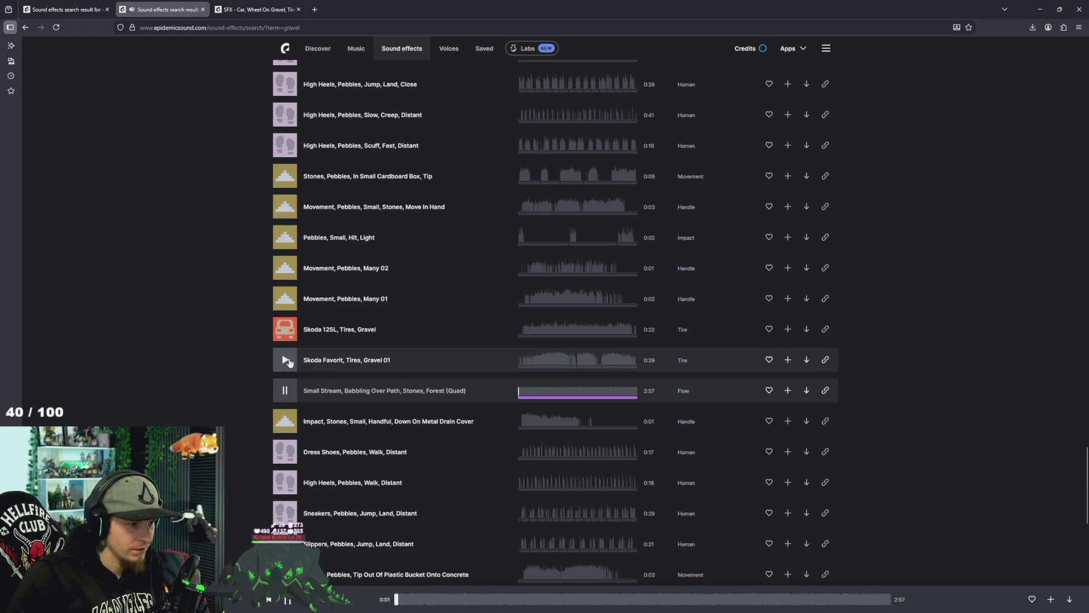
scroll(292, 363, "down", 4)
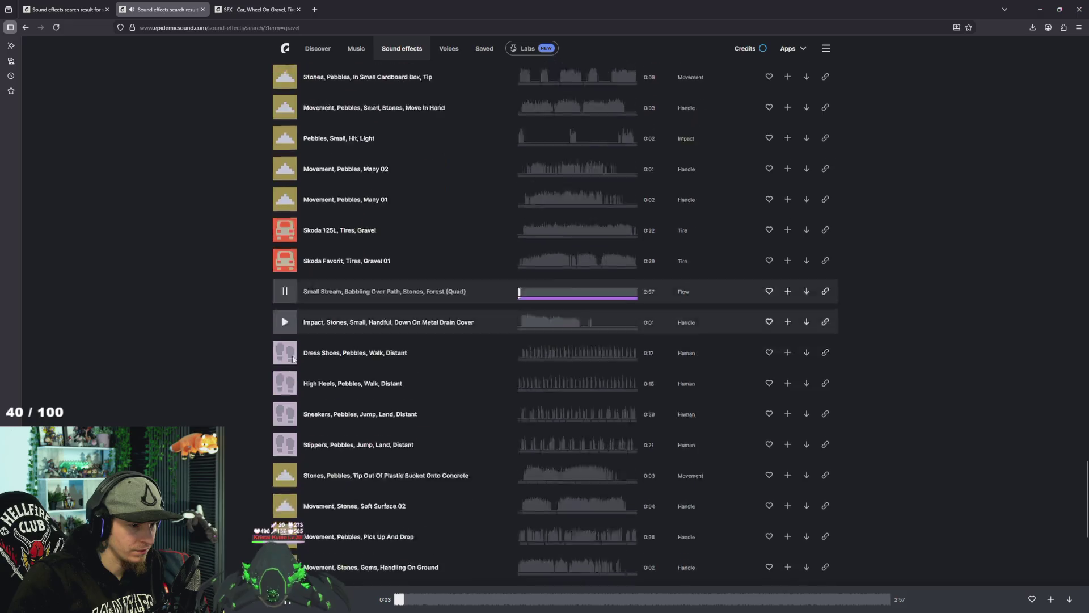
scroll(292, 360, "down", 7)
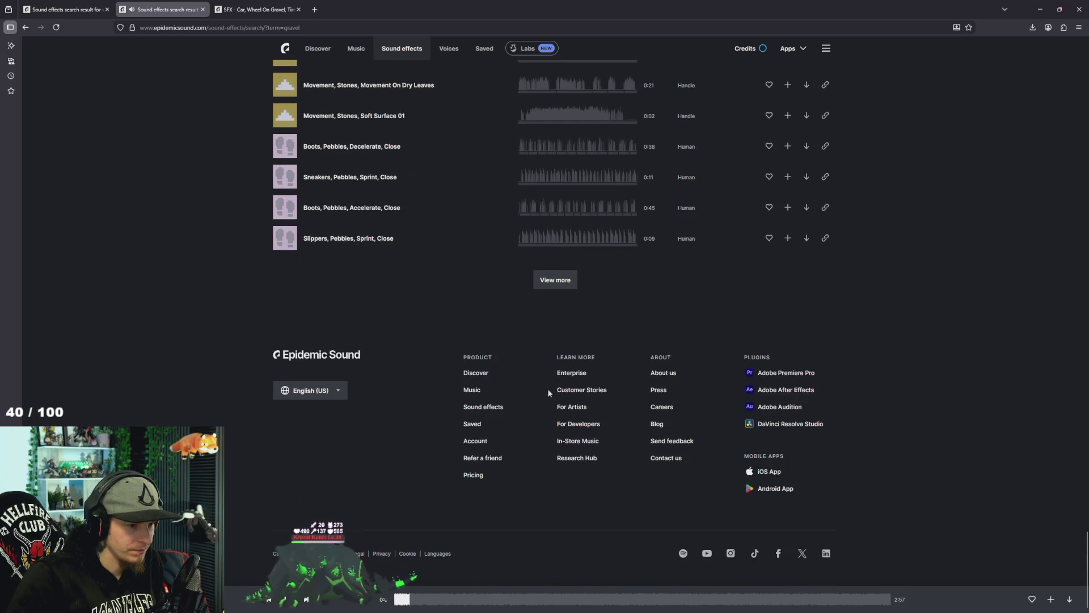
Load more results and preview the BMW gravel drive-off and Plastic Pot 01 rummage sounds.
left_click(556, 280)
scroll(530, 340, "down", 4)
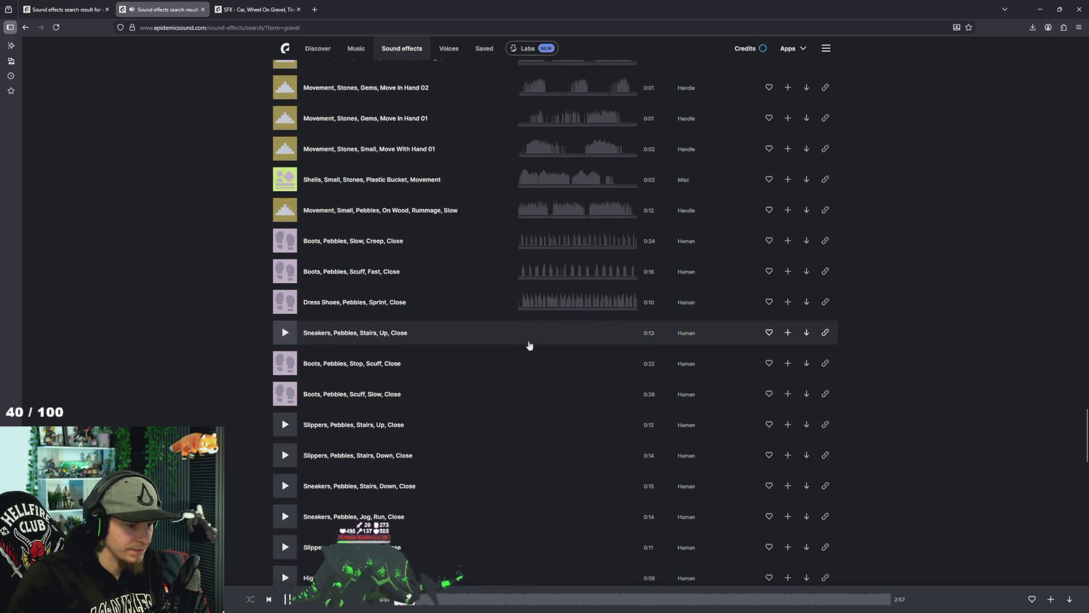
scroll(530, 338, "down", 8)
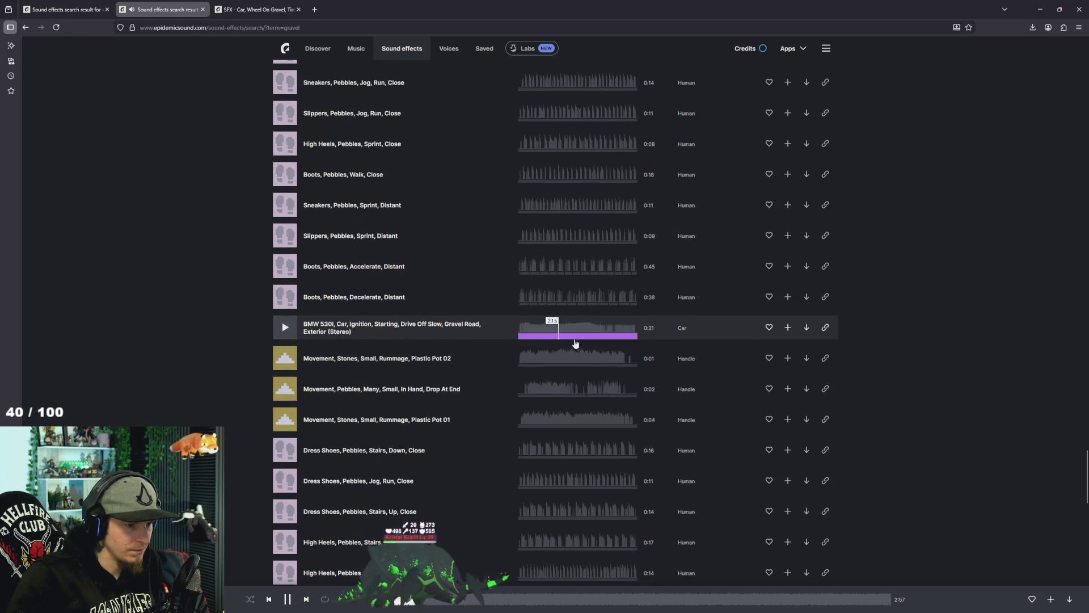
left_click(285, 328)
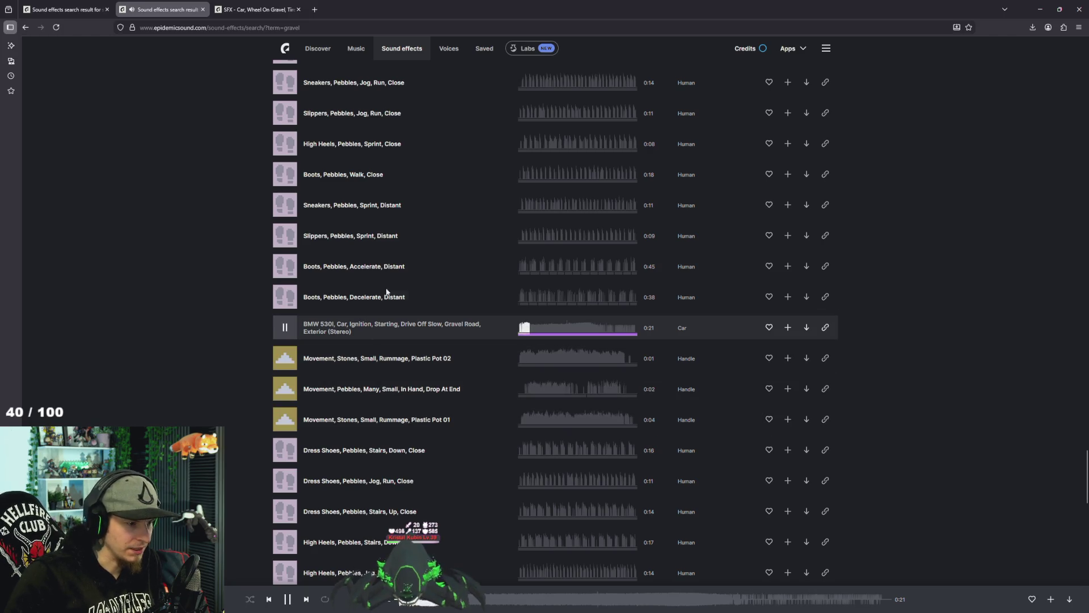
left_click(285, 421)
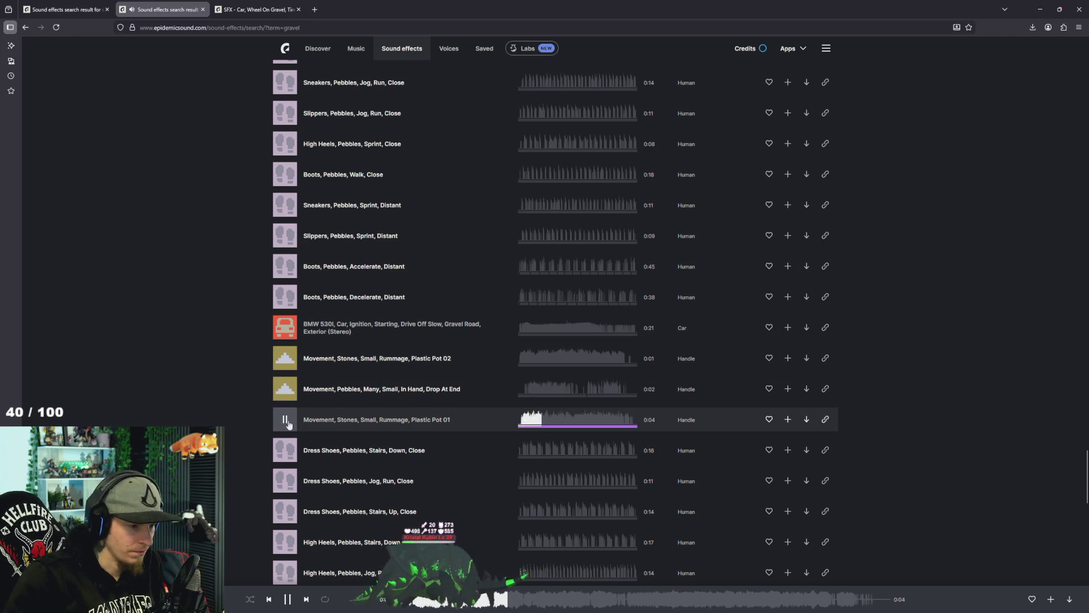
scroll(317, 414, "down", 7)
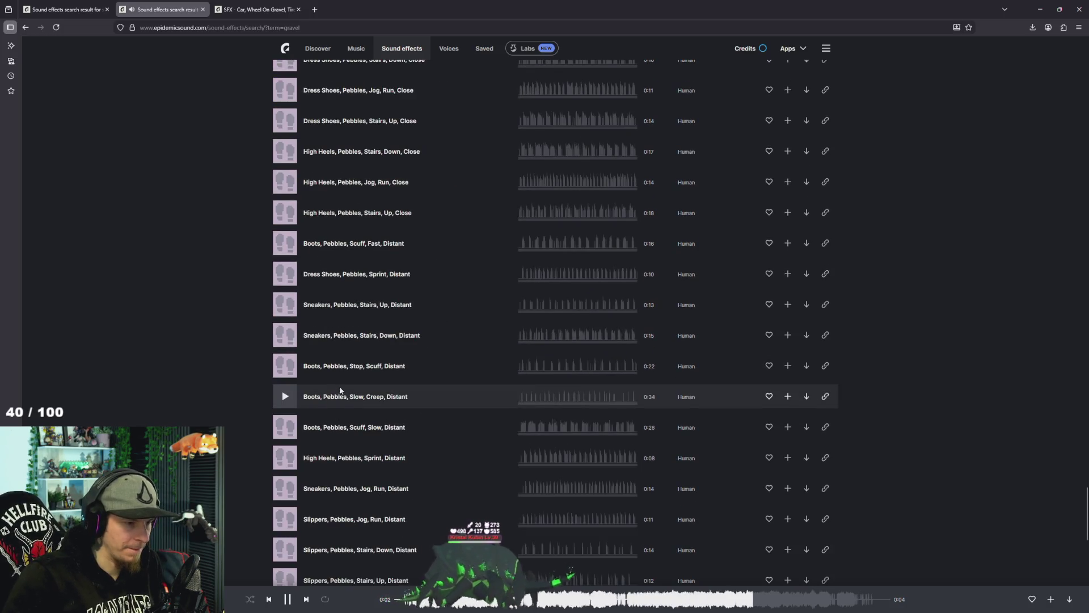
Download Space Vehicle Hovering as an MP3 from the scifi vehicle results.
left_click(64, 9)
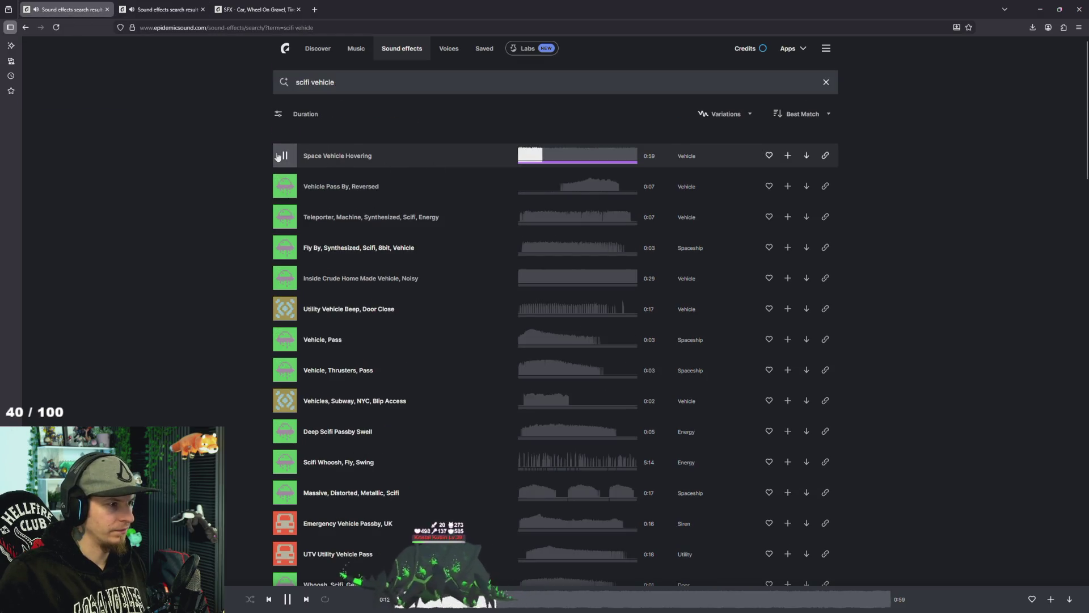
left_click(278, 156)
left_click(806, 155)
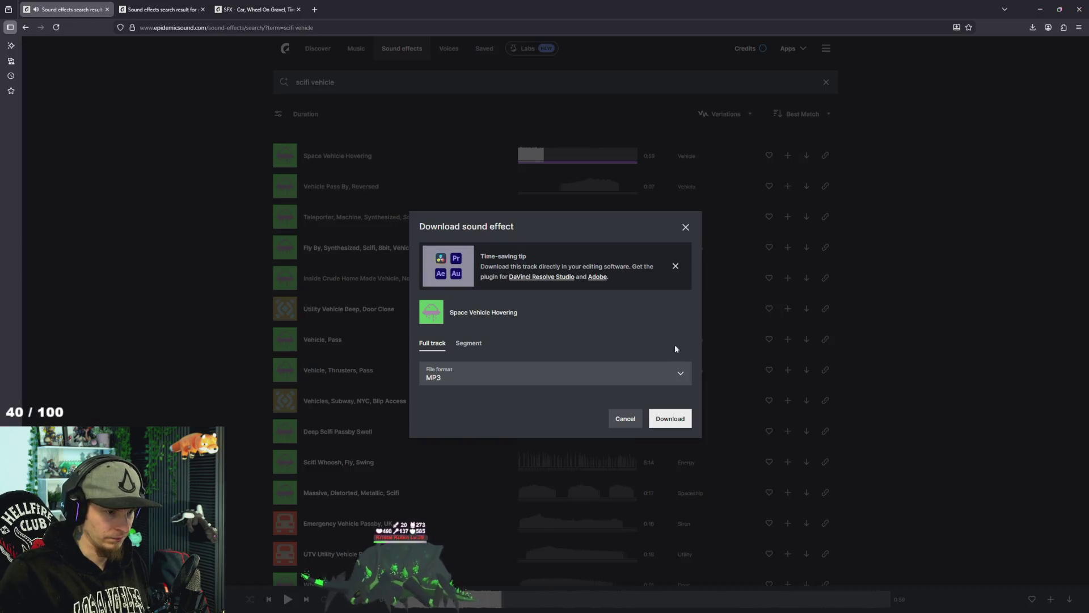
left_click(673, 411)
Download Car, Wheel On Gravel, Tire Grit as an MP3 and show it in its folder.
key("ctrl+3")
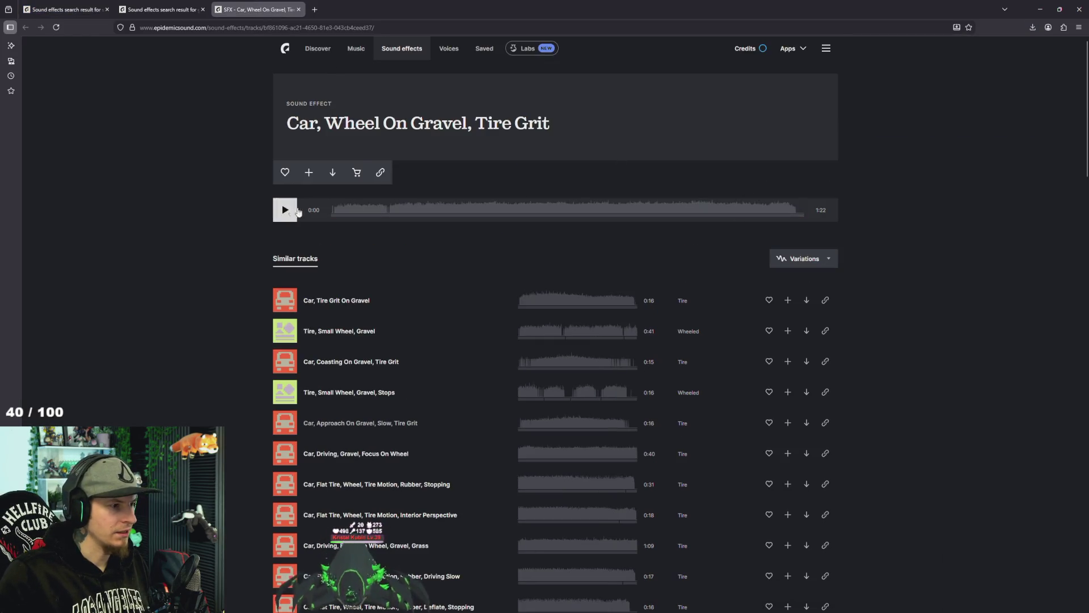
left_click(333, 172)
left_click(671, 426)
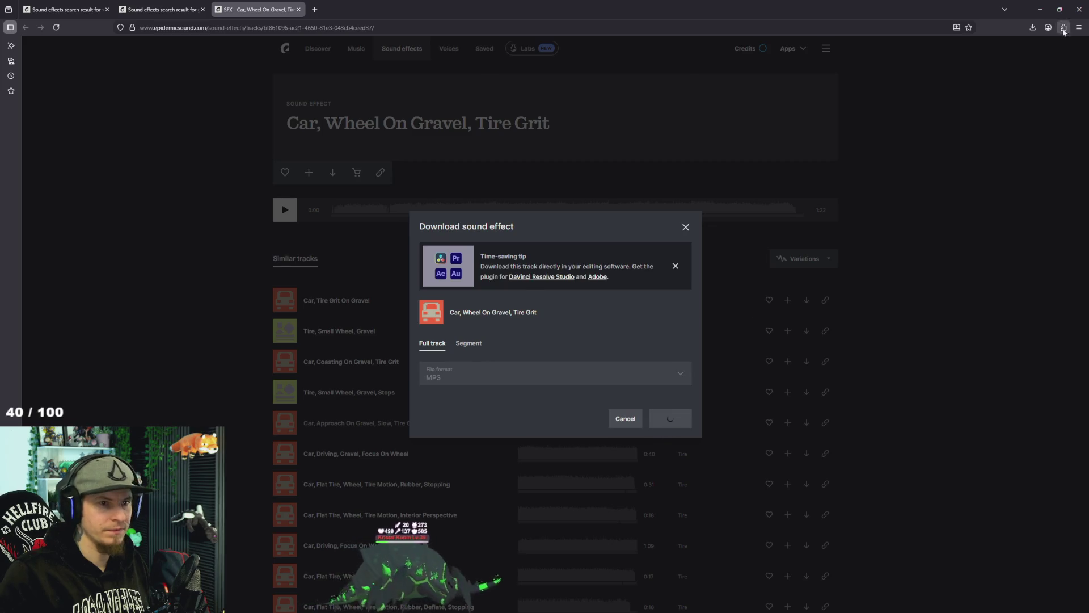
left_click(1027, 49)
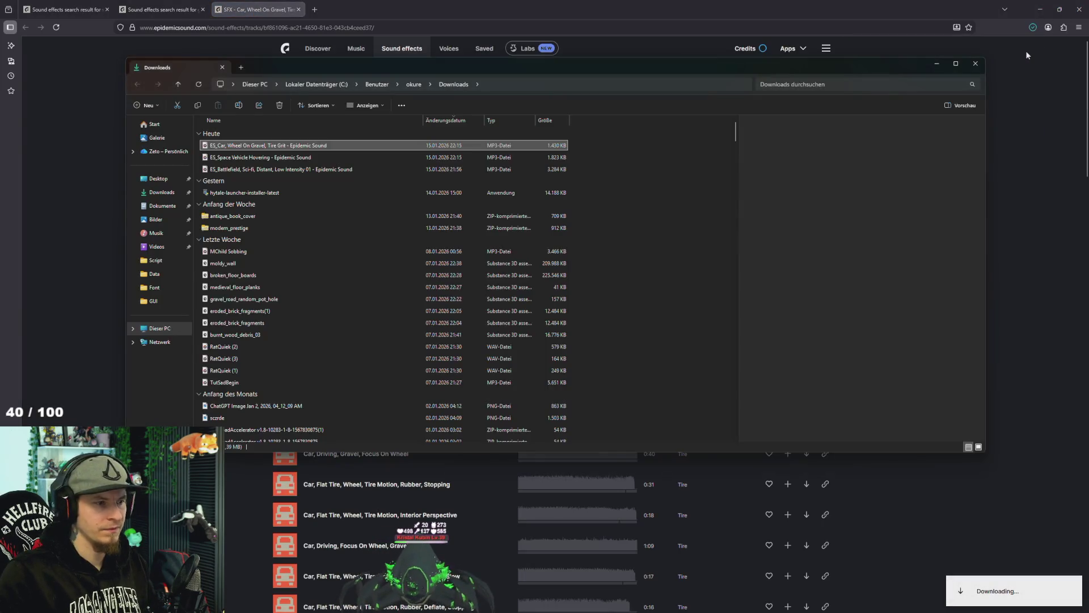
Rename the downloaded MP3s to VehicleGravel and VehicleEngine, then return to the Unity project.
type("C")
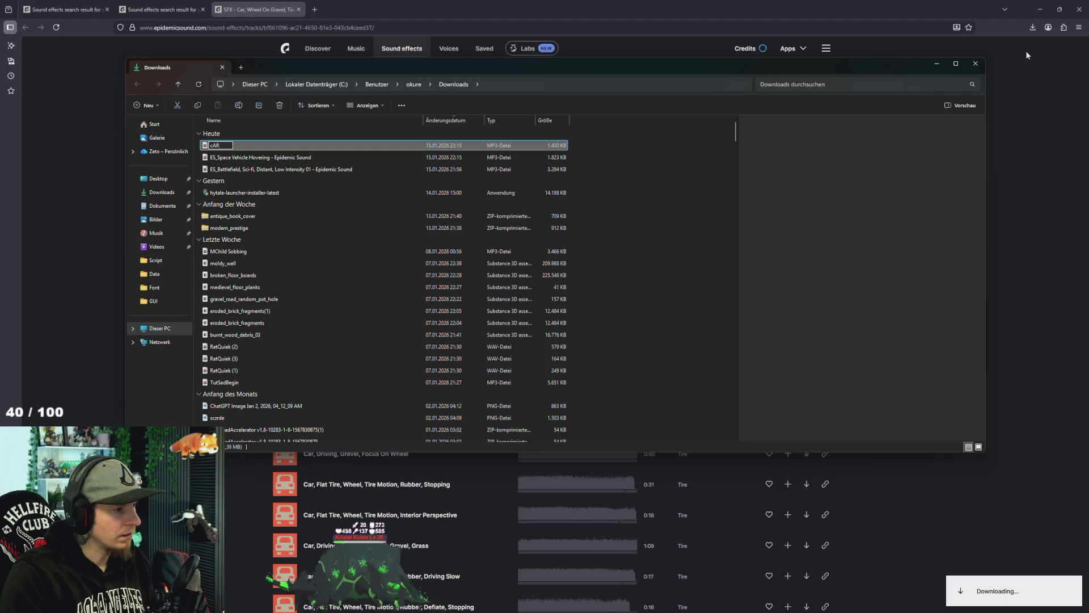
type("Vehicle")
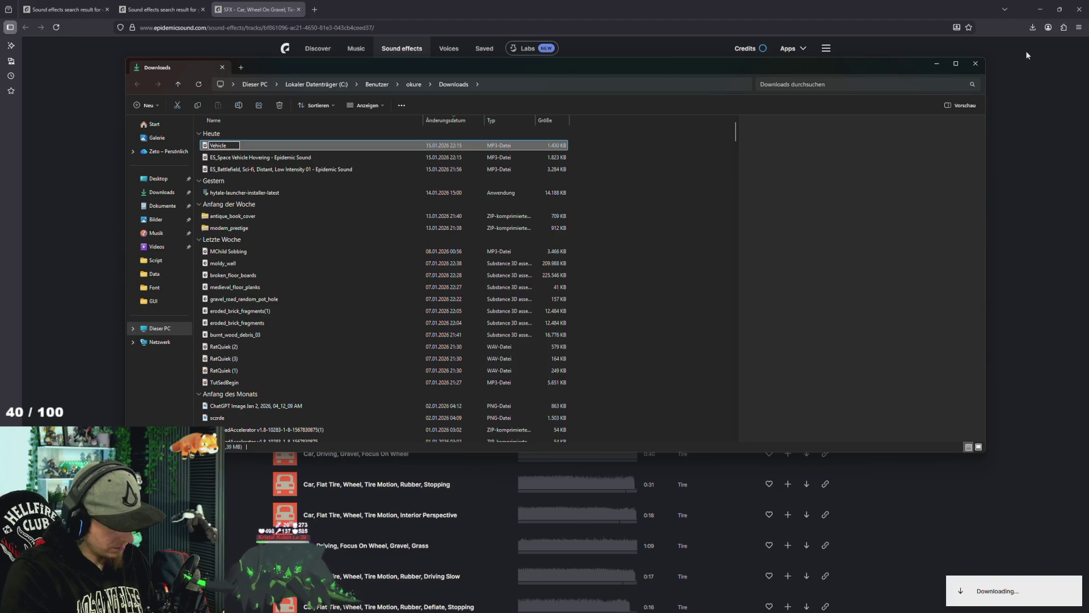
type("l")
key("Tab")
type("VVehicleEngin")
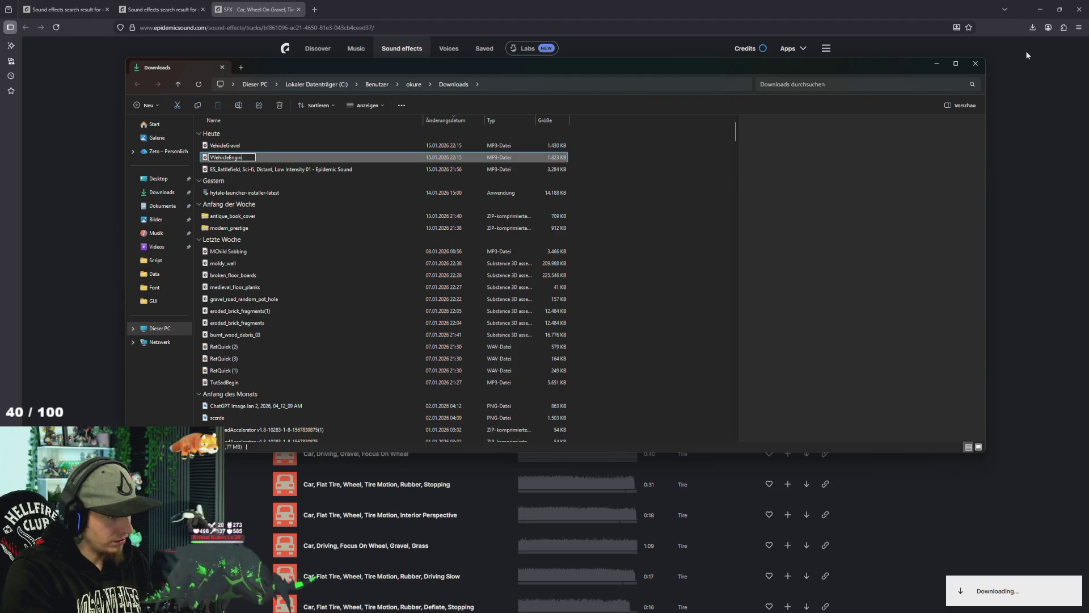
type("e")
key("Return")
key("F2")
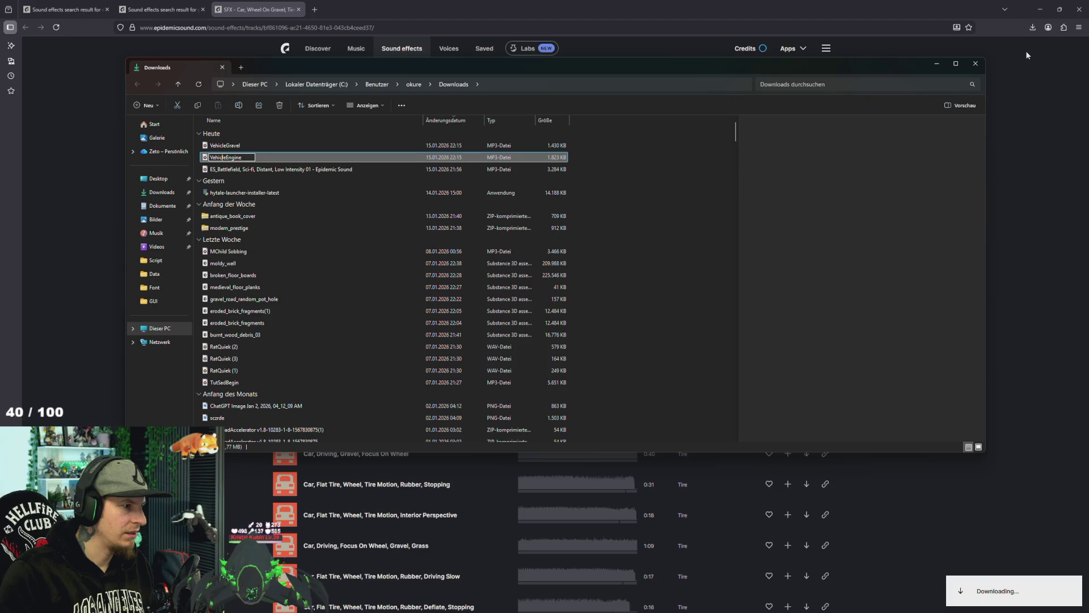
key("Return")
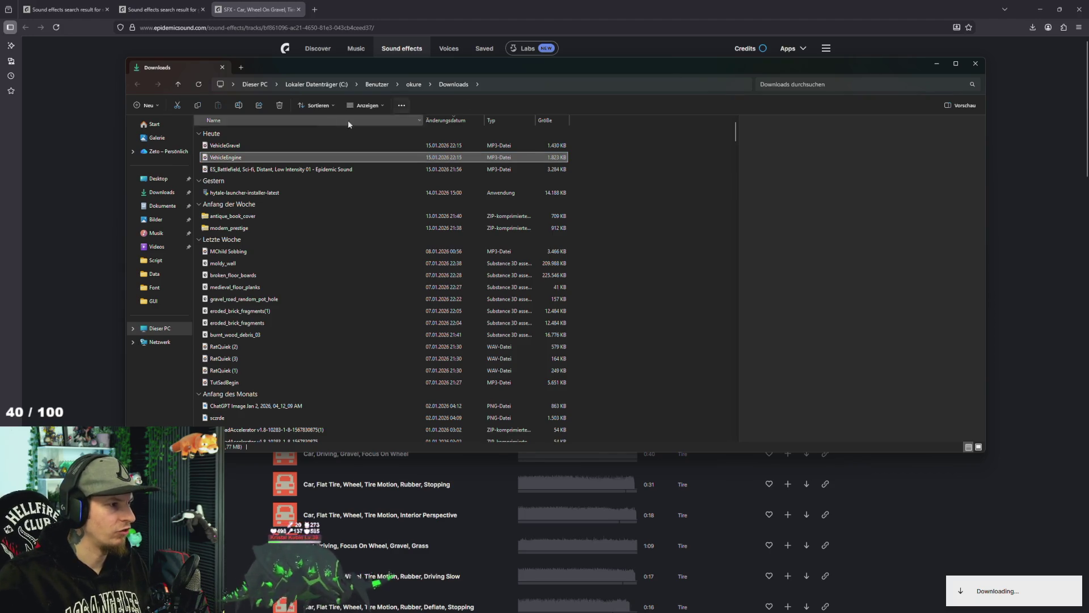
key("alt+Tab")
key("alt+Tab")
key("alt+Tab")
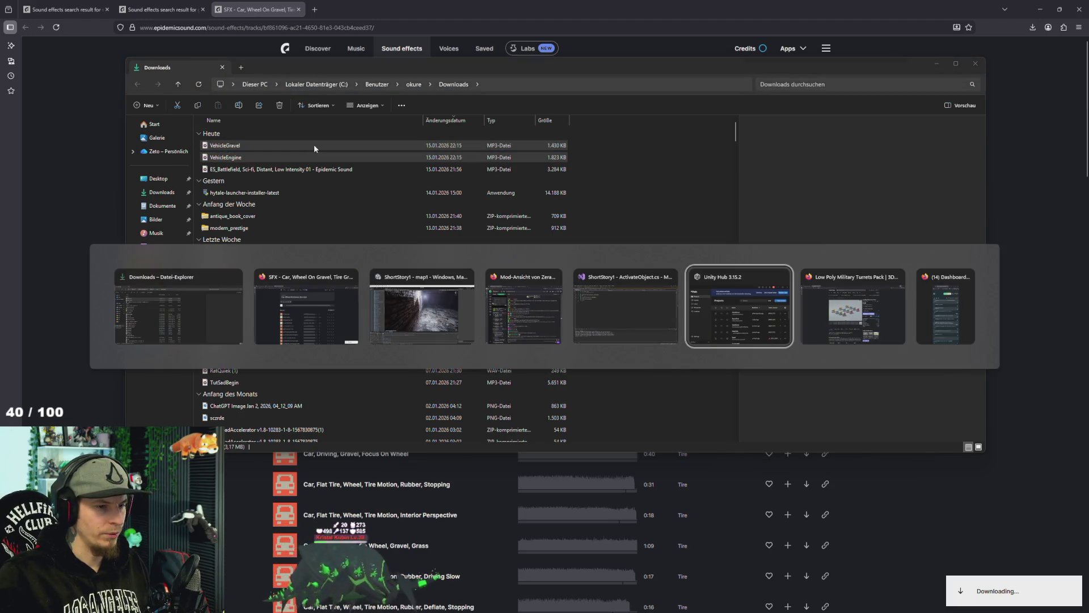
left_click(458, 314)
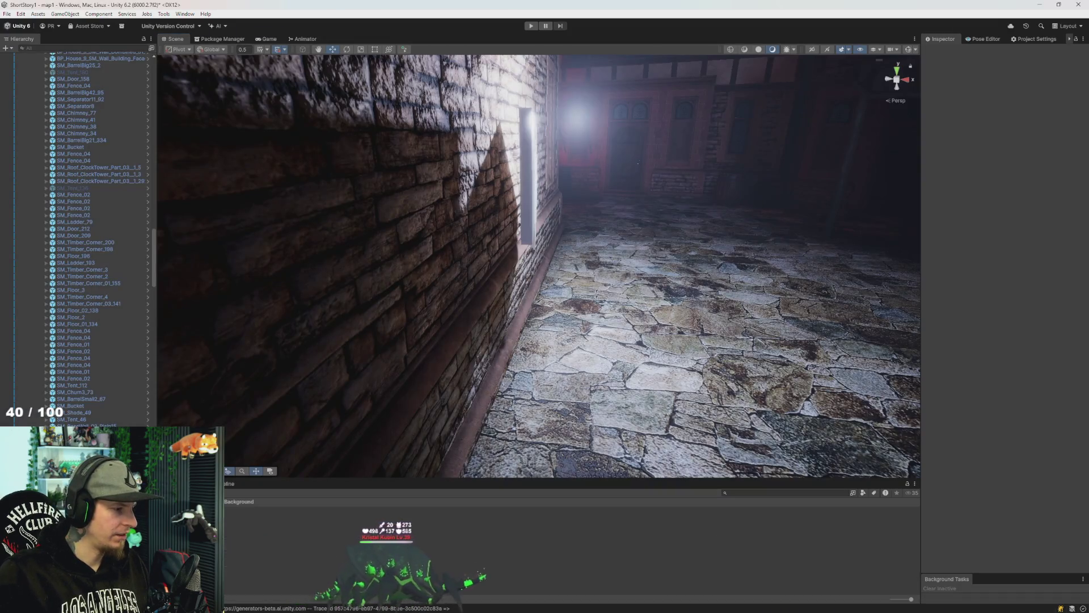
Fetch the sound files from File Explorer and come back to the Unity editor.
key("alt+Tab")
key("alt+Tab")
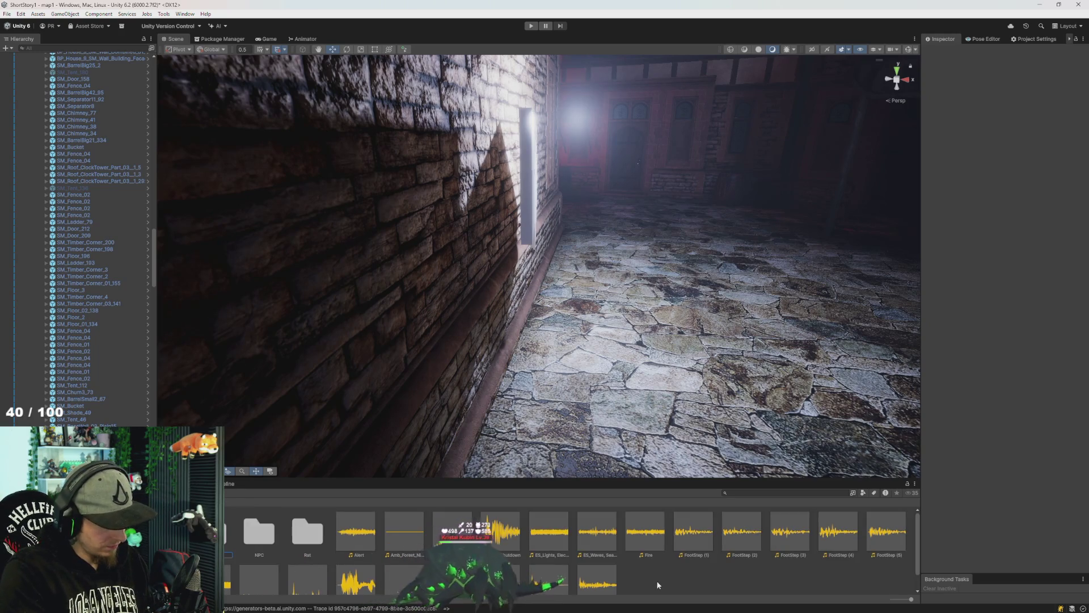
key("alt+Tab")
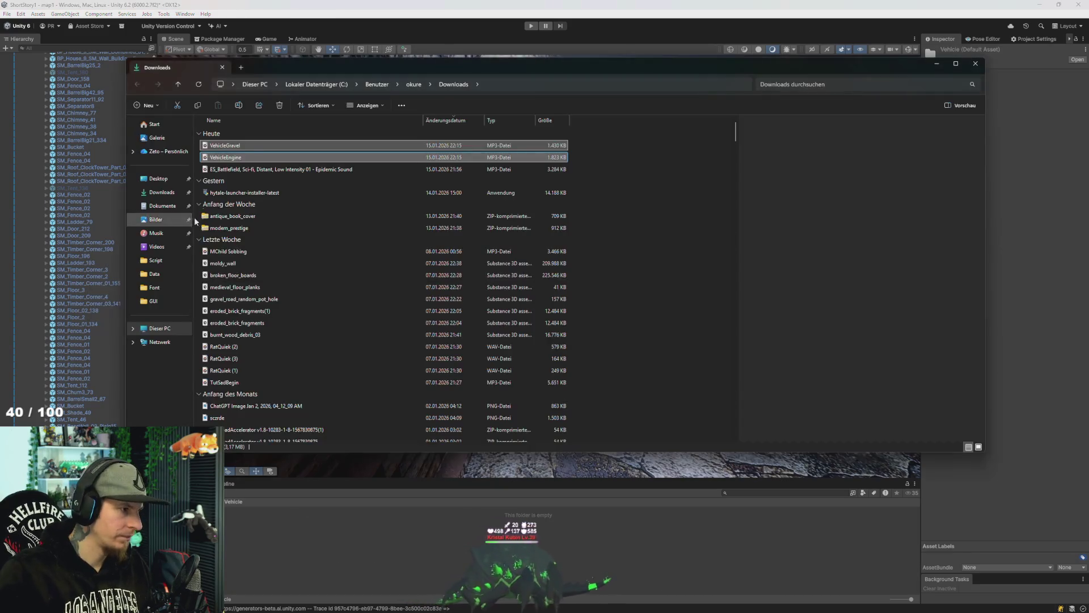
left_click(509, 475)
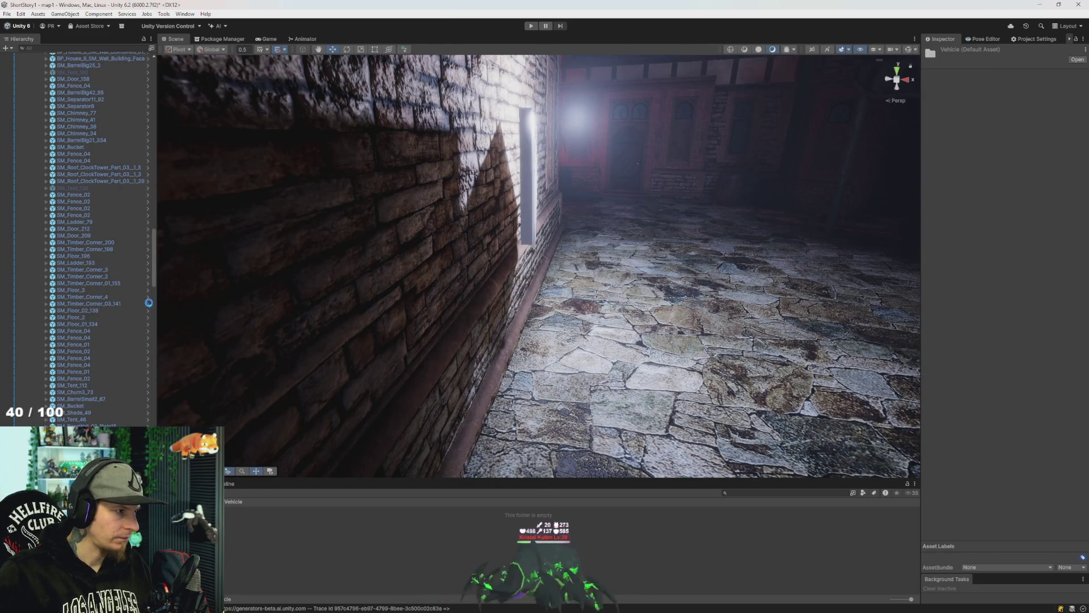
Fly the Scene view into the alley facing the red-lit house and select the BP_House_9 corner wall.
mouse_move(574, 382)
left_mouse_down()
mouse_move(579, 283)
mouse_move(546, 450)
mouse_move(558, 299)
mouse_move(352, 345)
mouse_move(558, 316)
mouse_move(405, 381)
left_mouse_up()
mouse_move(516, 186)
left_mouse_down()
mouse_move(579, 304)
mouse_move(444, 326)
mouse_move(418, 317)
mouse_move(493, 275)
mouse_move(486, 294)
mouse_move(513, 262)
mouse_move(590, 257)
left_mouse_up()
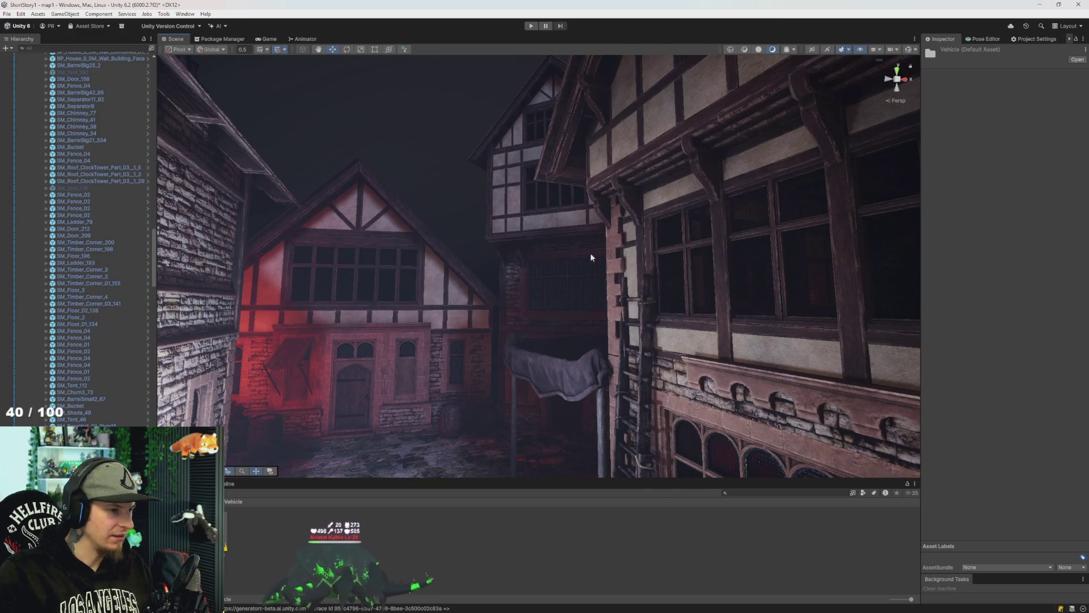
mouse_move(426, 384)
left_mouse_down()
mouse_move(365, 382)
mouse_move(360, 402)
mouse_move(348, 384)
mouse_move(359, 445)
mouse_move(329, 408)
mouse_move(250, 389)
left_mouse_up()
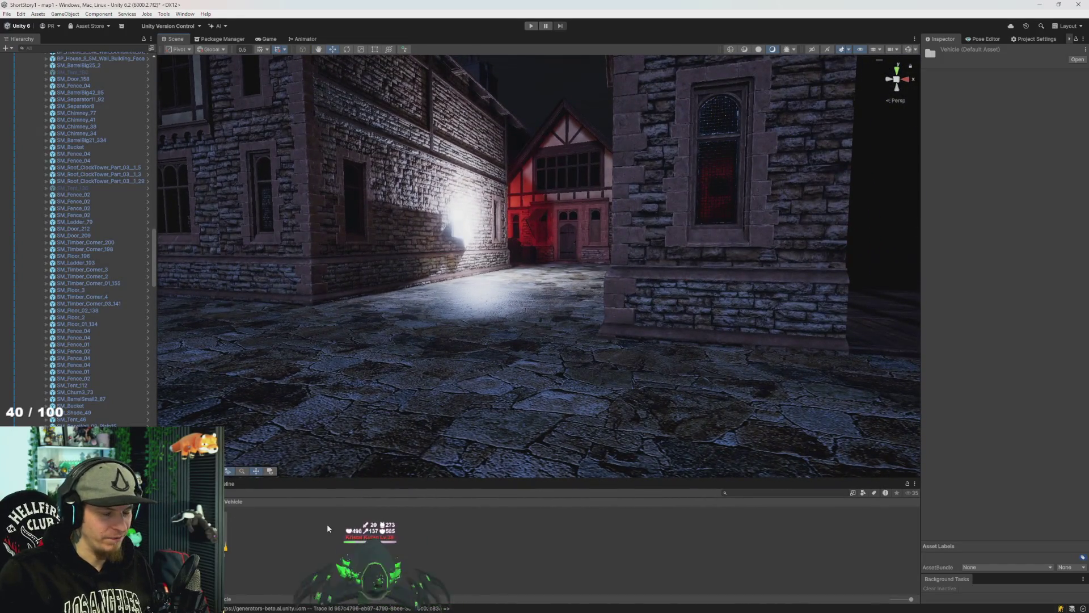
mouse_move(406, 345)
left_mouse_down()
mouse_move(402, 396)
mouse_move(391, 335)
left_mouse_up()
scroll(100, 197, "up", 5)
left_click(100, 196)
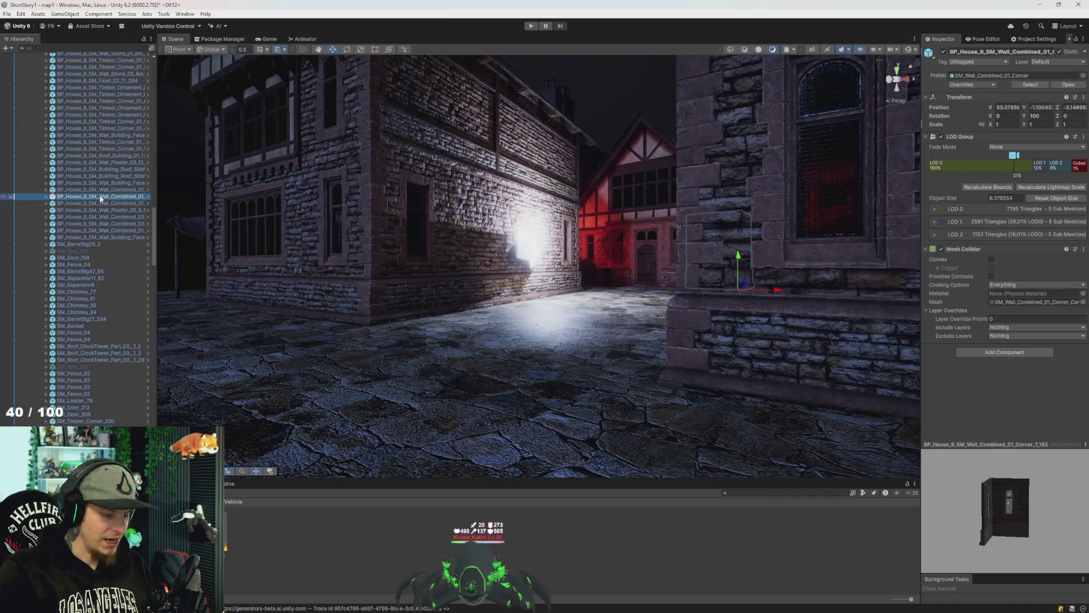
Create a new empty Vehicle object under MapScript.
key("Left")
key("Left")
key("Left")
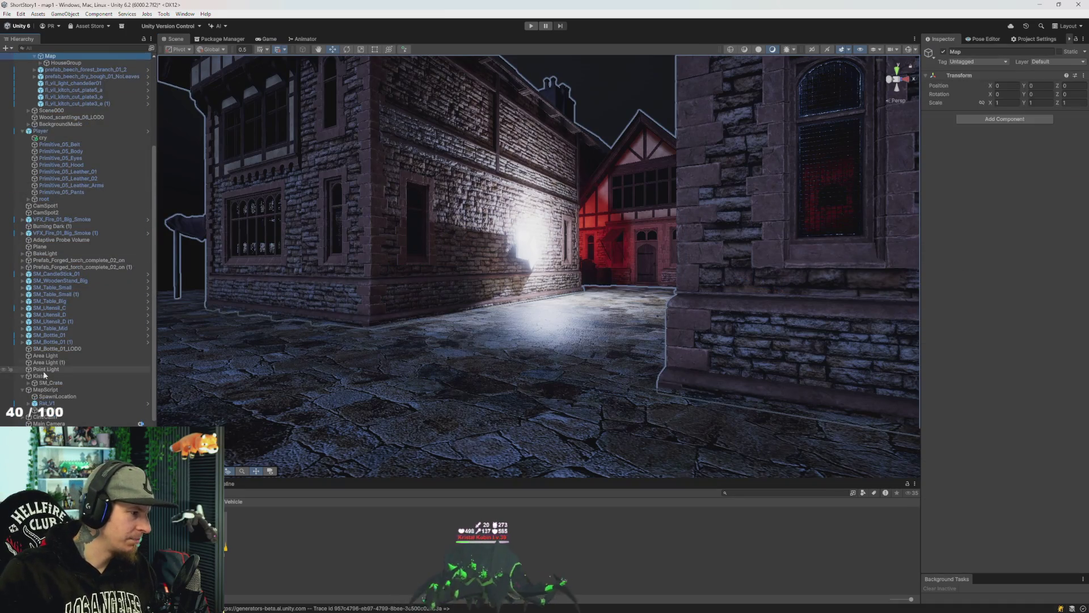
right_click(49, 389)
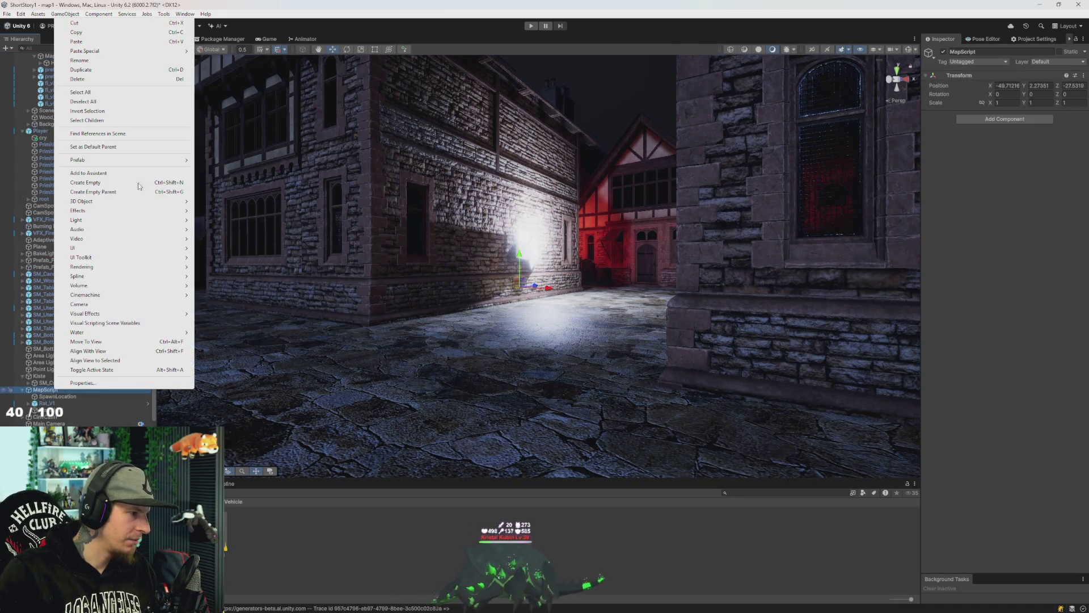
left_click(91, 182)
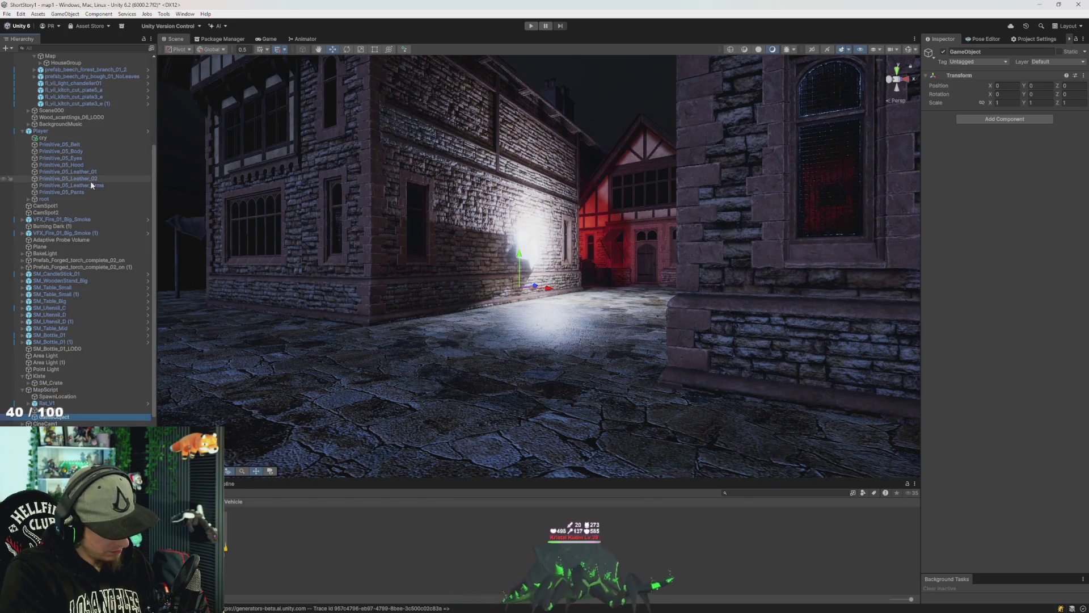
key("e")
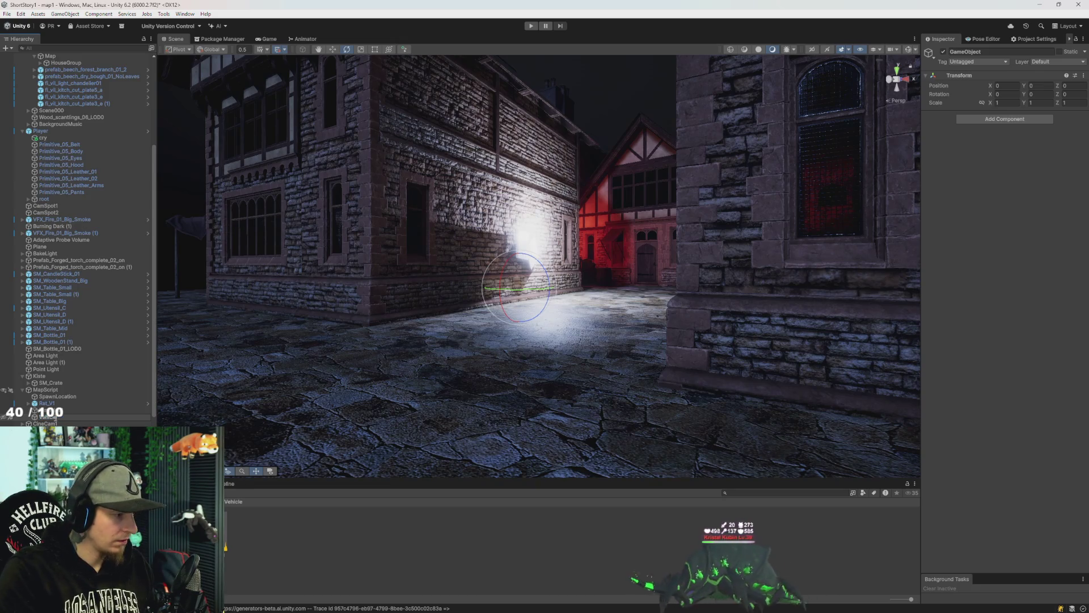
Give Vehicle an Audio Source playing VehicleEngine with Linear Rolloff.
left_click(1003, 120)
type("audio")
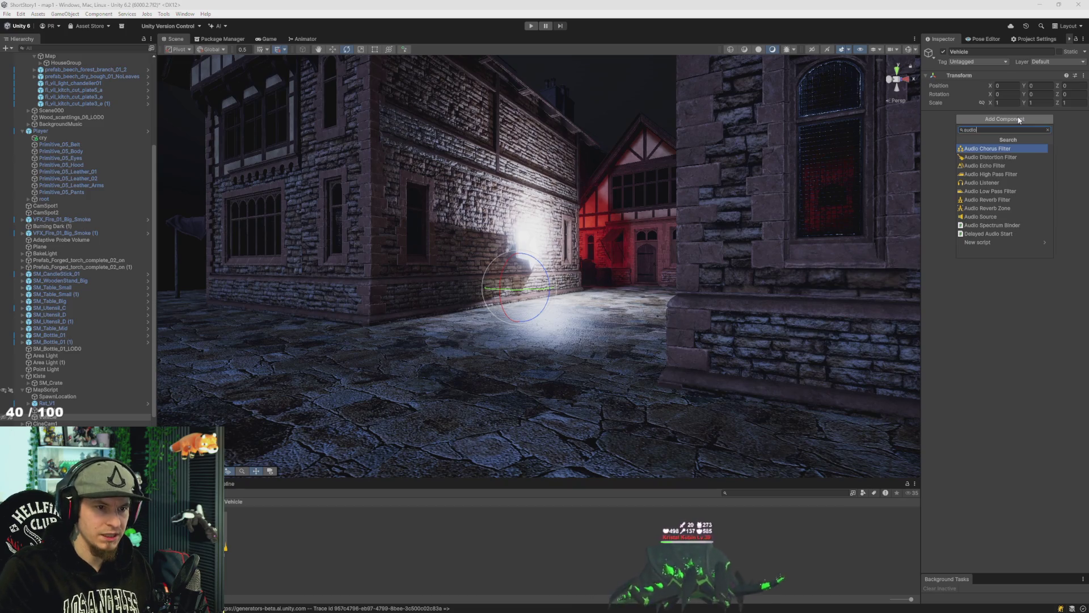
type("s")
key("Return")
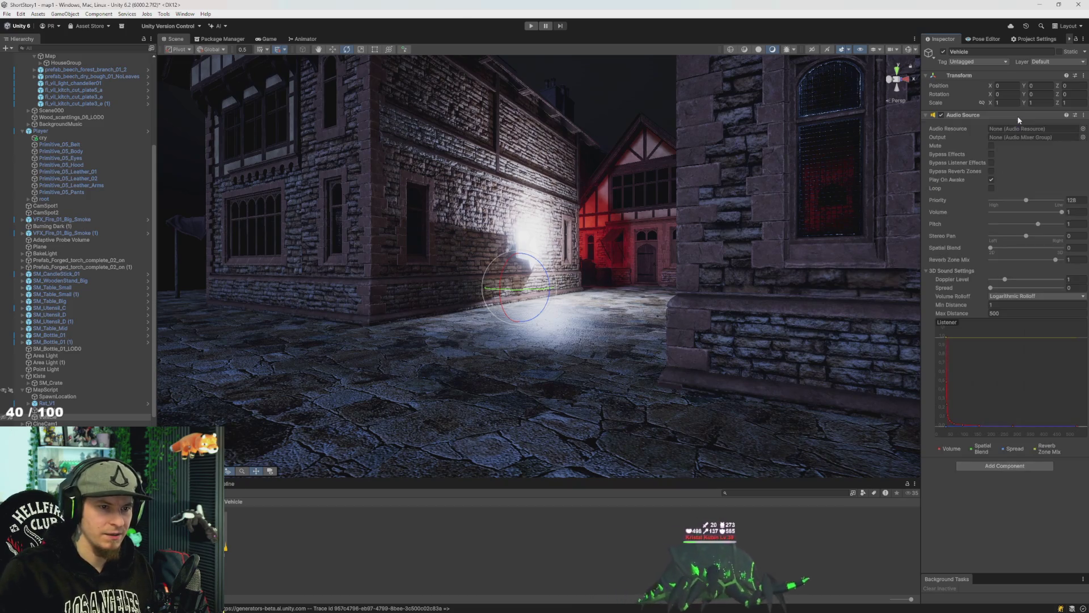
left_click_drag(999, 136, 1038, 129)
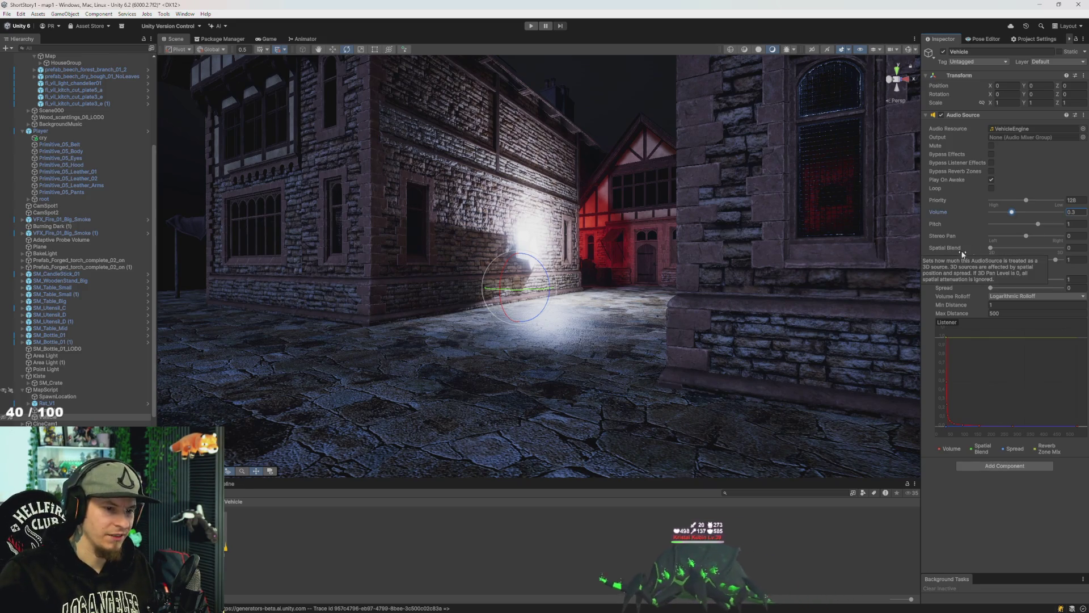
left_click(1028, 297)
left_click(1029, 316)
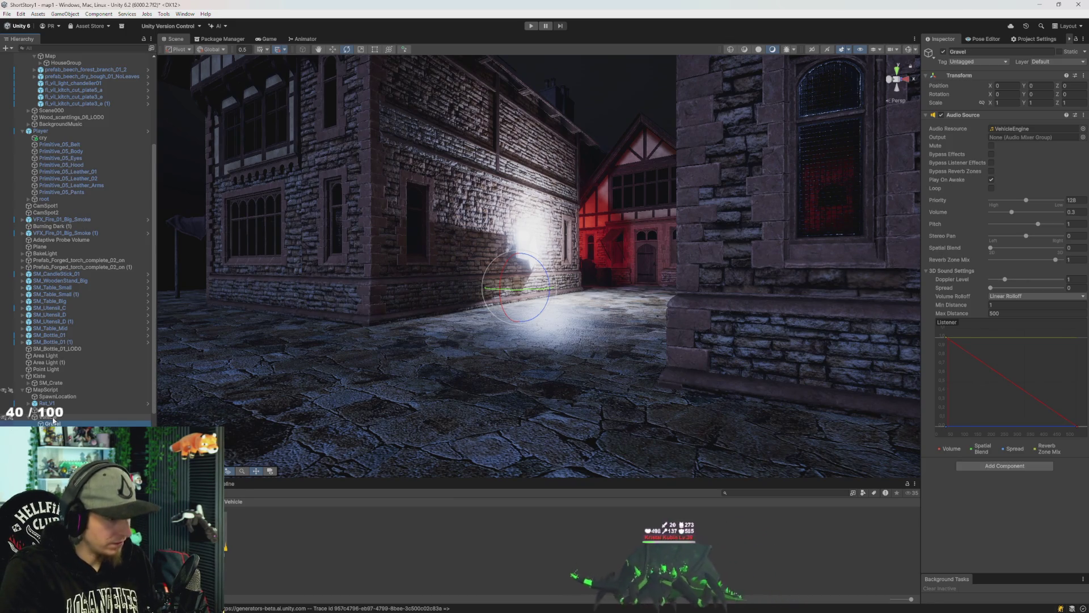
Assign VehicleGravel to the Gravel object and make both Vehicle and Gravel sounds loop.
left_click_drag(1017, 128, 1017, 129)
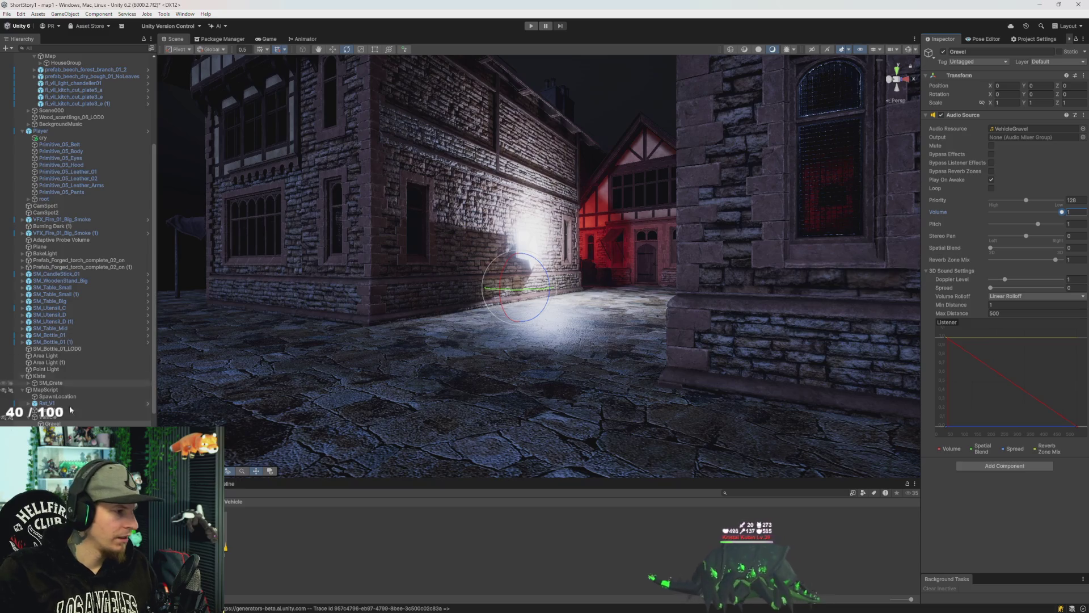
left_click(58, 423, "ctrl")
left_click(991, 188)
left_click_drag(639, 253, 665, 247)
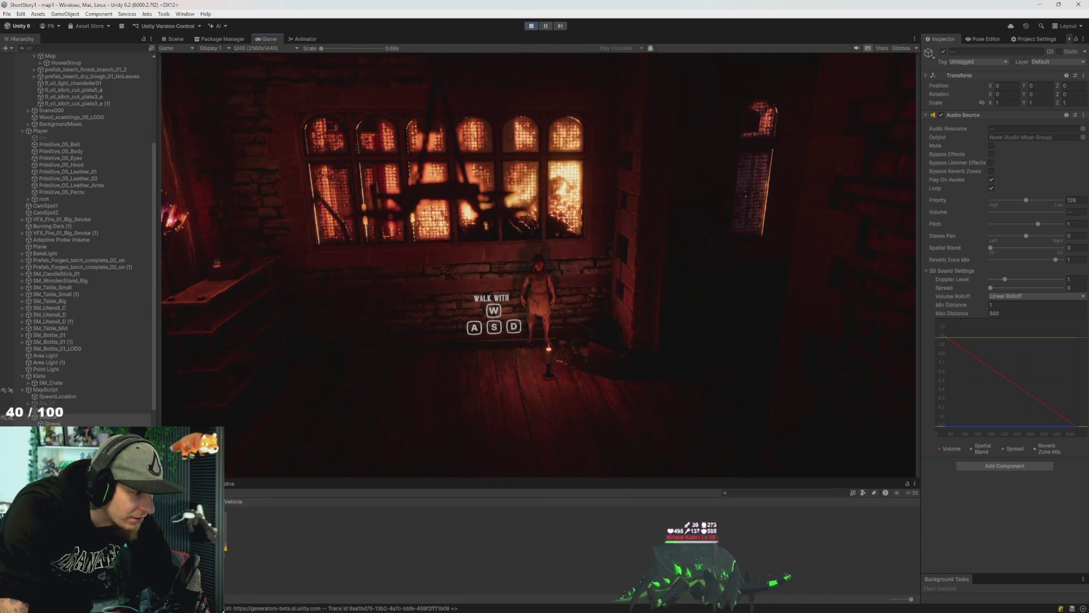
Try the sound's Spatial Blend at fully 3D and fully 2D, then return to the Scene view.
left_click_drag(1050, 250, 1065, 248)
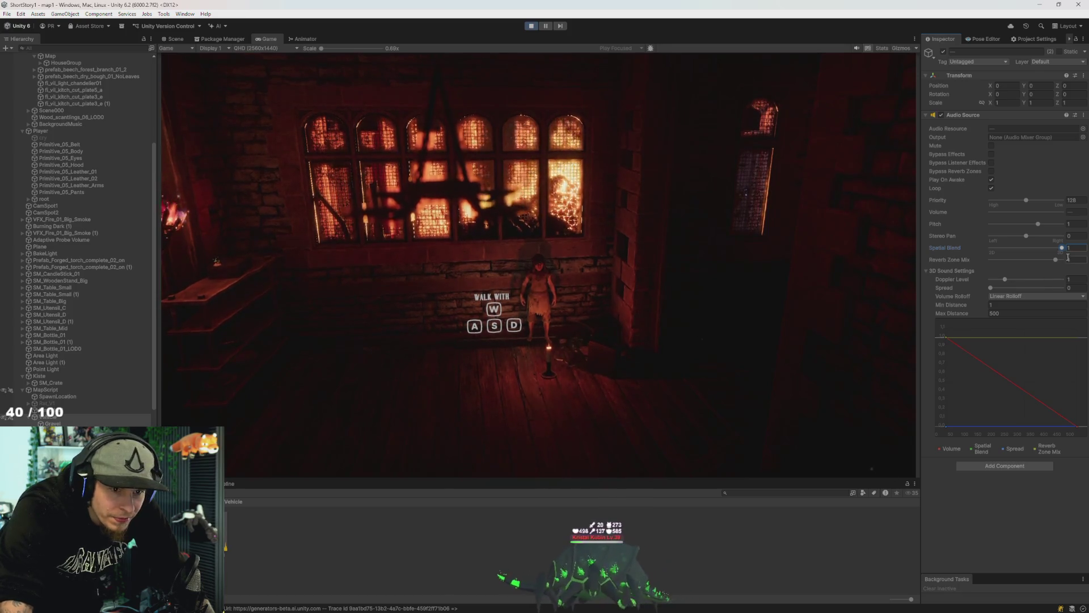
mouse_move(1062, 248)
left_mouse_down()
mouse_move(947, 246)
mouse_move(1016, 274)
left_mouse_up()
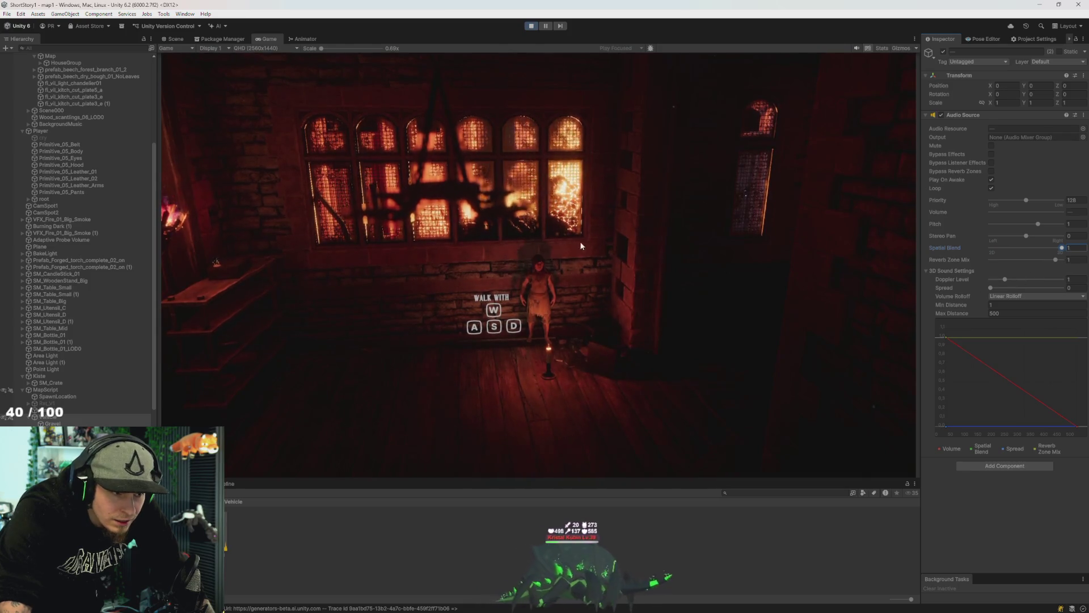
left_click(177, 39)
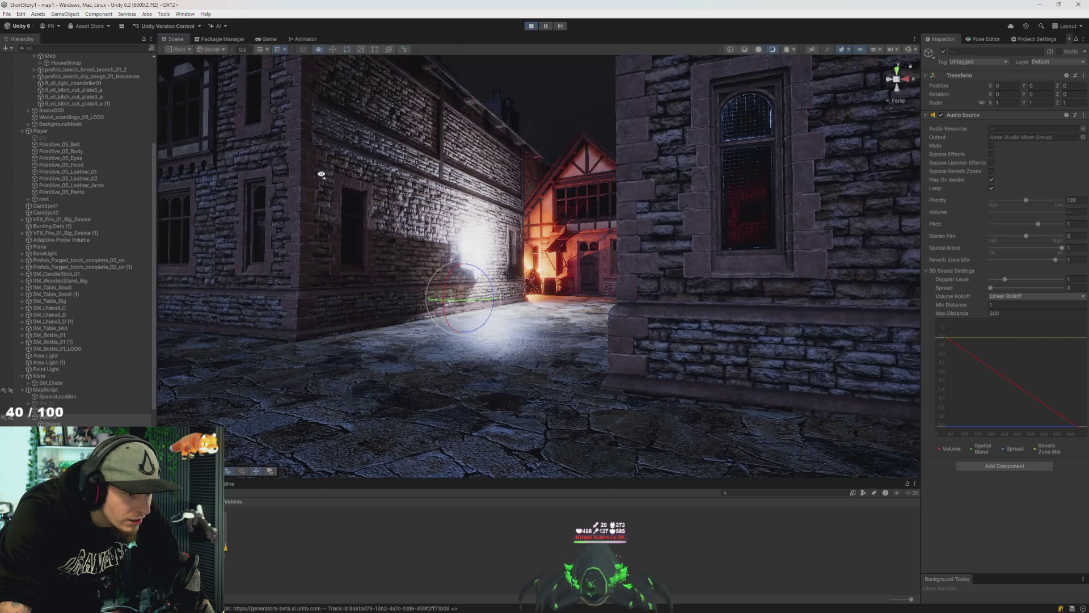
Select the Vehicle and drag it further along the street on its Z axis.
left_click_drag(402, 257, 426, 228)
mouse_move(187, 382)
left_mouse_down()
mouse_move(294, 473)
mouse_move(238, 354)
mouse_move(465, 285)
left_mouse_up()
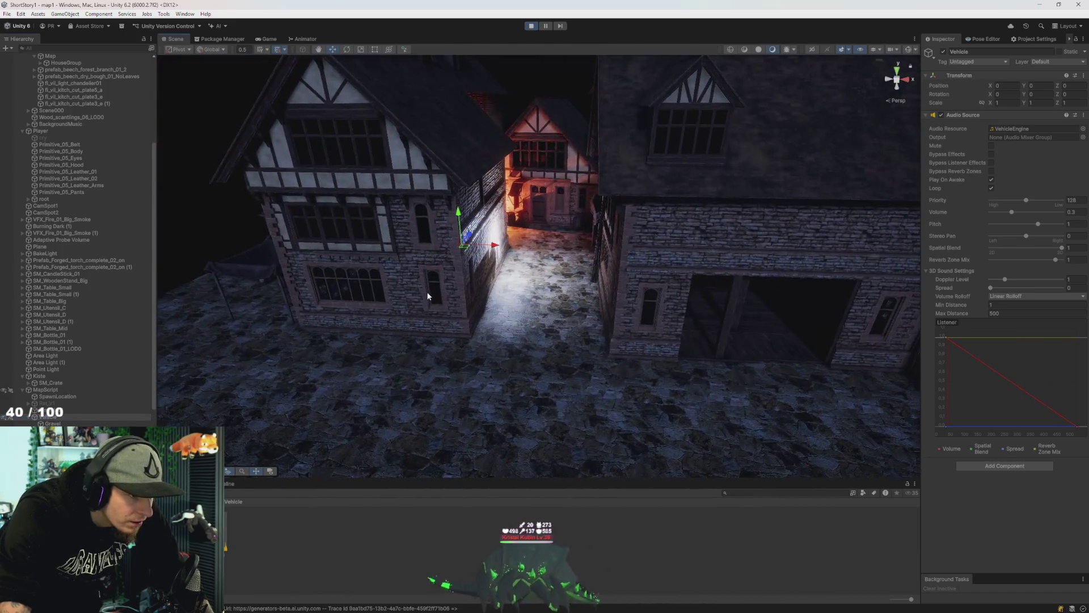
left_click(50, 417)
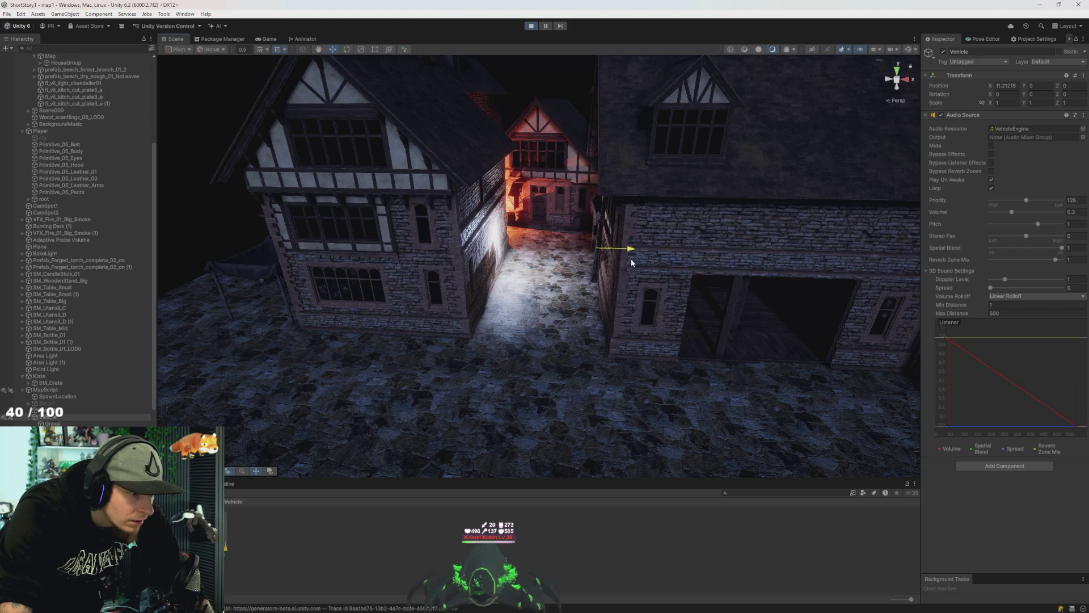
mouse_move(566, 242)
left_mouse_down()
mouse_move(656, 250)
mouse_move(424, 224)
left_mouse_up()
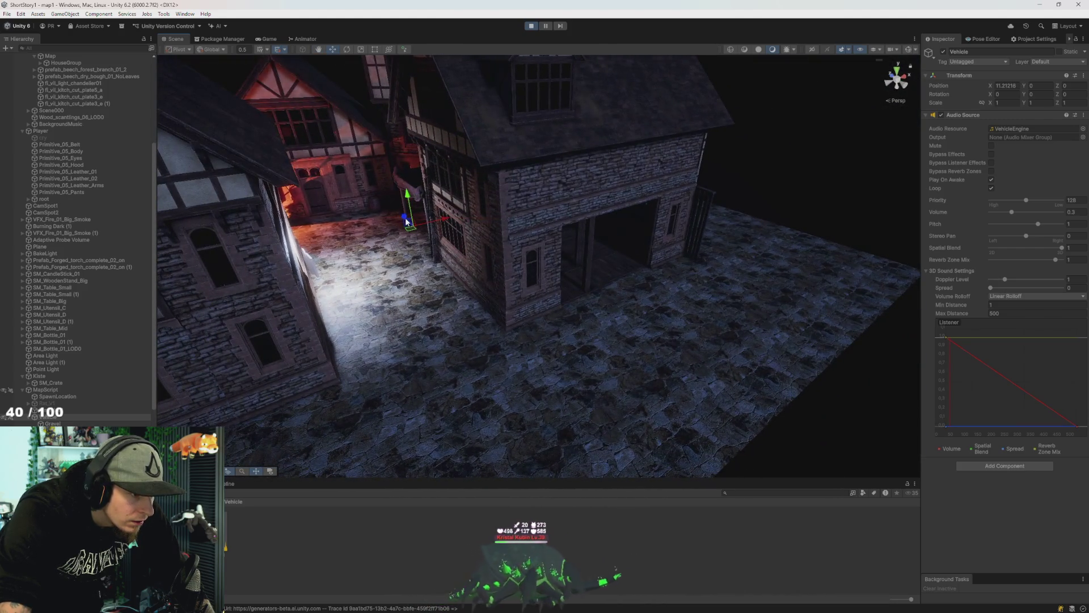
left_click_drag(498, 290, 600, 363)
Nudge the Vehicle sideways along X, then resume watching the running game.
mouse_move(705, 375)
left_mouse_down()
mouse_move(500, 337)
mouse_move(512, 307)
mouse_move(503, 304)
mouse_move(584, 323)
mouse_move(705, 316)
mouse_move(515, 308)
left_mouse_up()
mouse_move(559, 263)
left_mouse_down()
mouse_move(535, 318)
mouse_move(523, 257)
mouse_move(529, 289)
left_mouse_up()
mouse_move(454, 356)
left_mouse_down()
mouse_move(479, 291)
mouse_move(499, 295)
mouse_move(510, 275)
mouse_move(514, 285)
mouse_move(523, 262)
mouse_move(727, 272)
left_mouse_up()
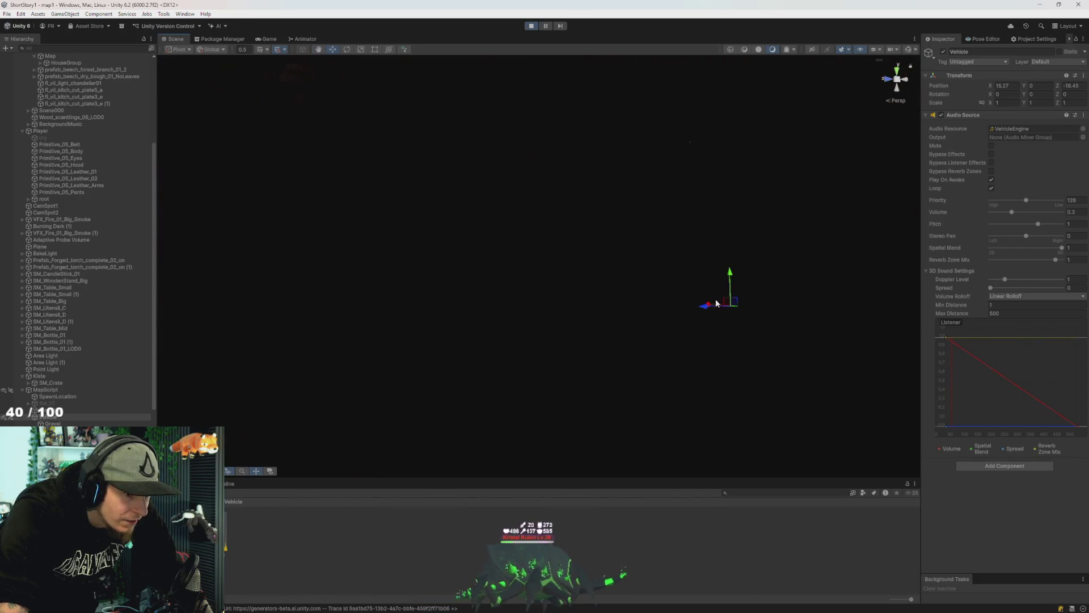
left_click_drag(702, 313, 681, 316)
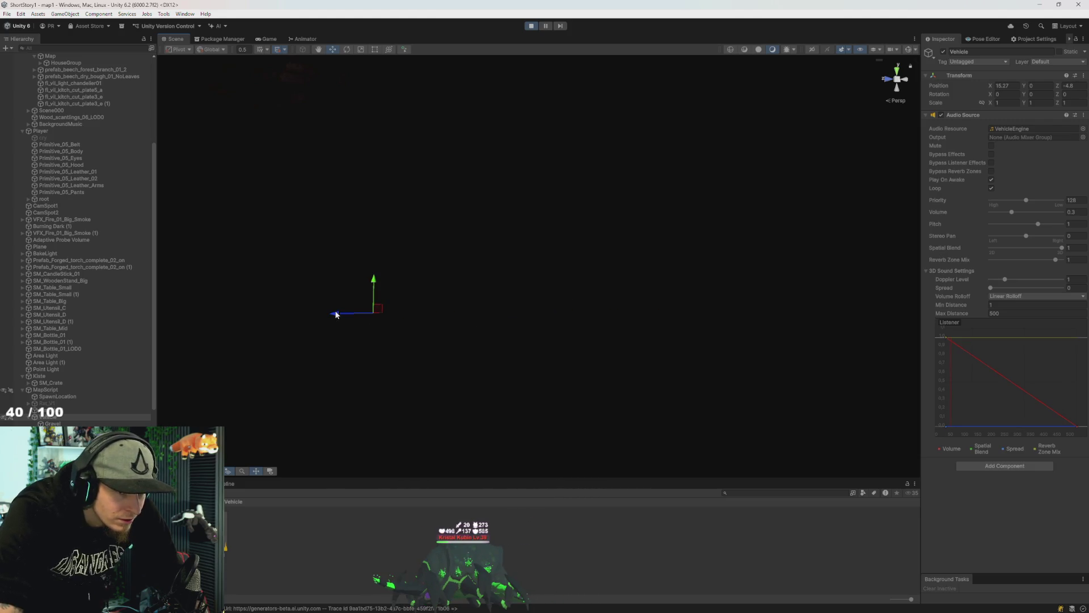
mouse_move(439, 328)
left_mouse_down()
mouse_move(267, 323)
mouse_move(420, 312)
left_mouse_up()
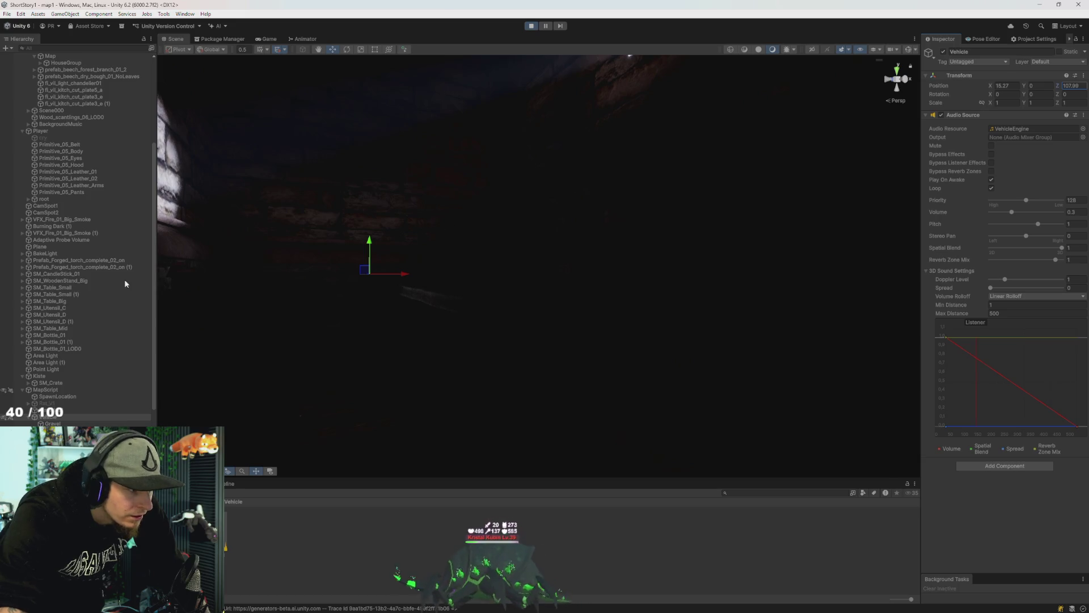
left_click(271, 42)
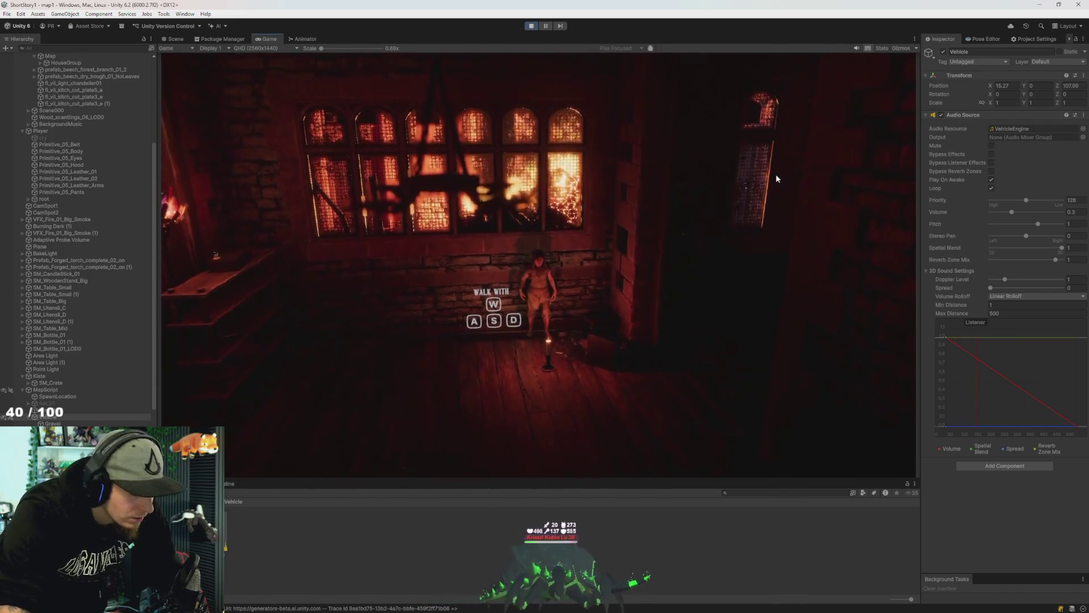
Set the Vehicle's Position Z to -20 and its engine volume to 0.1.
left_click(1081, 86)
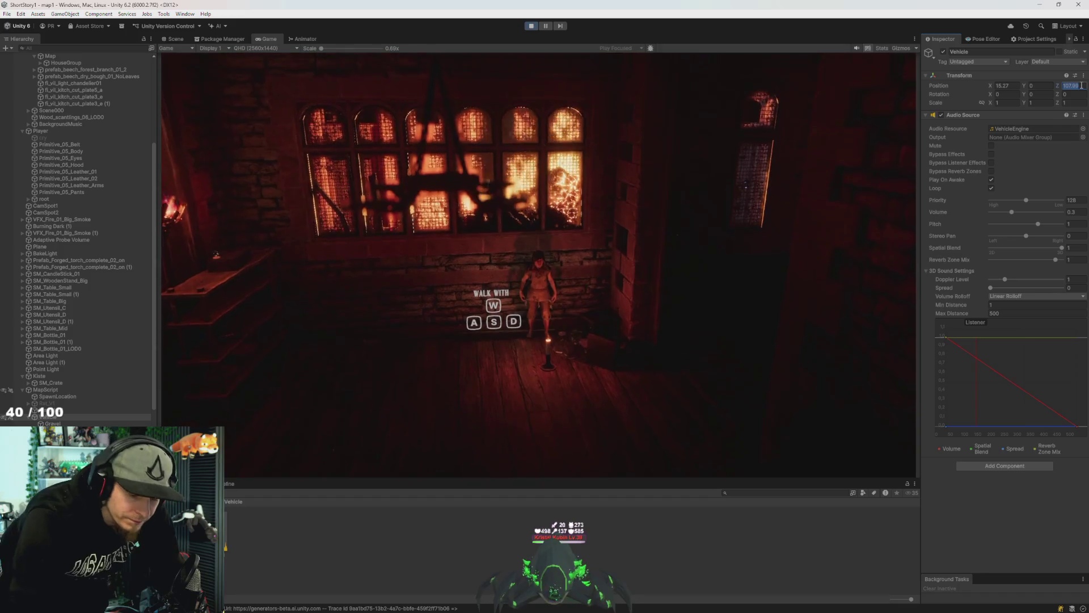
type("-10-20")
key("Return")
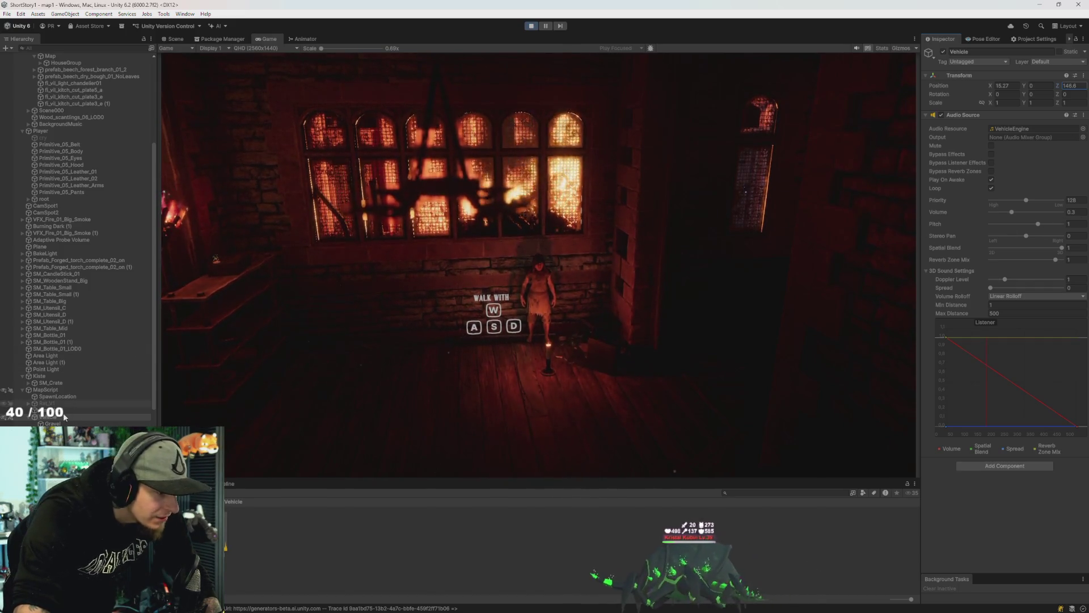
left_click(1081, 212)
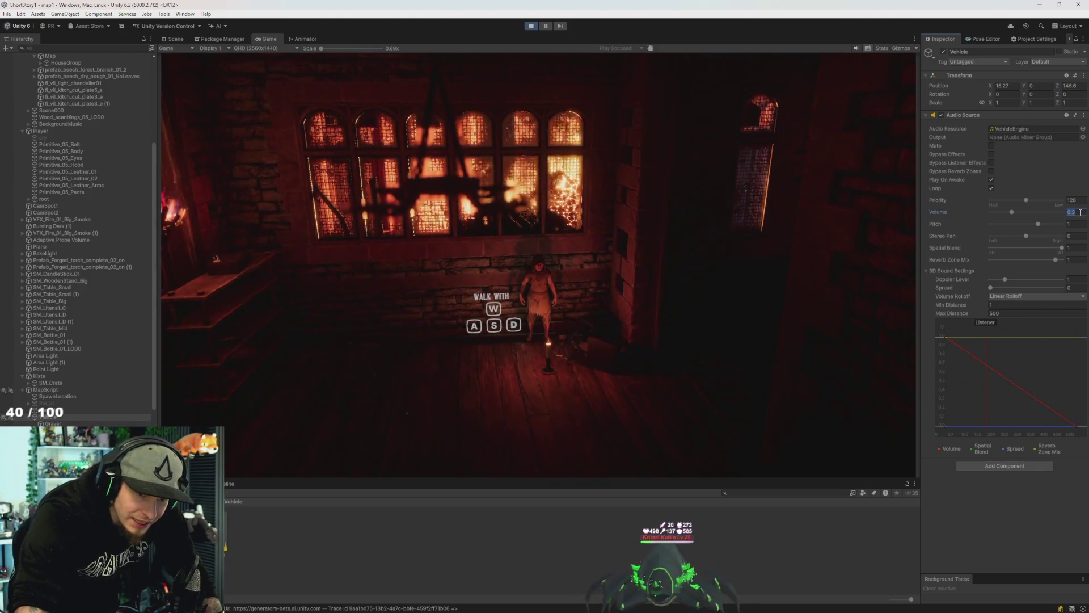
type("0.2")
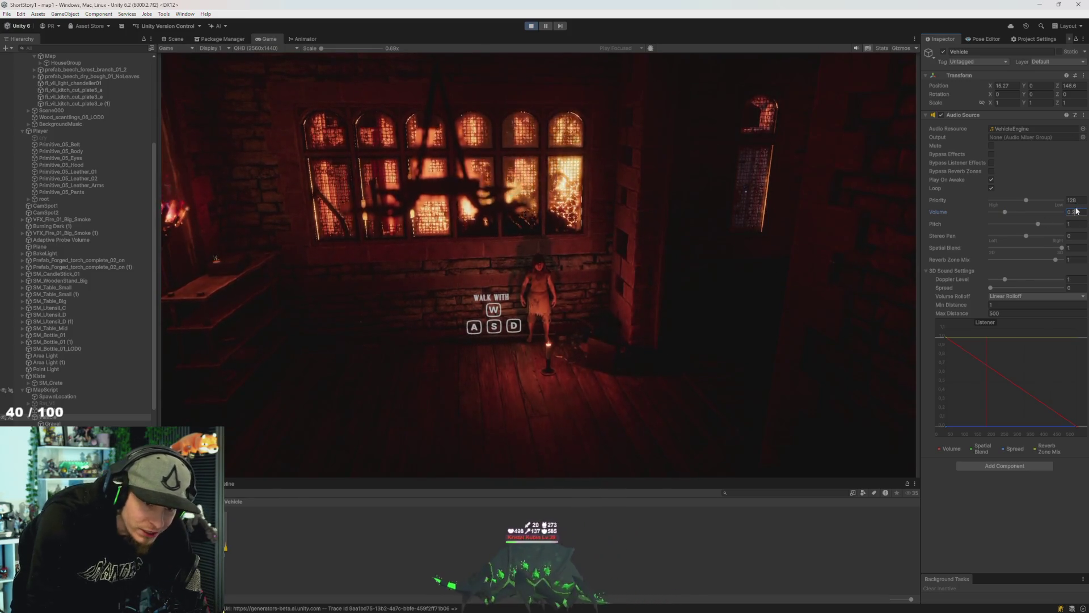
type("0.1")
Lower the Gravel sound's volume, trying 0.7 then 0.5.
left_click(54, 423)
left_click(1078, 212)
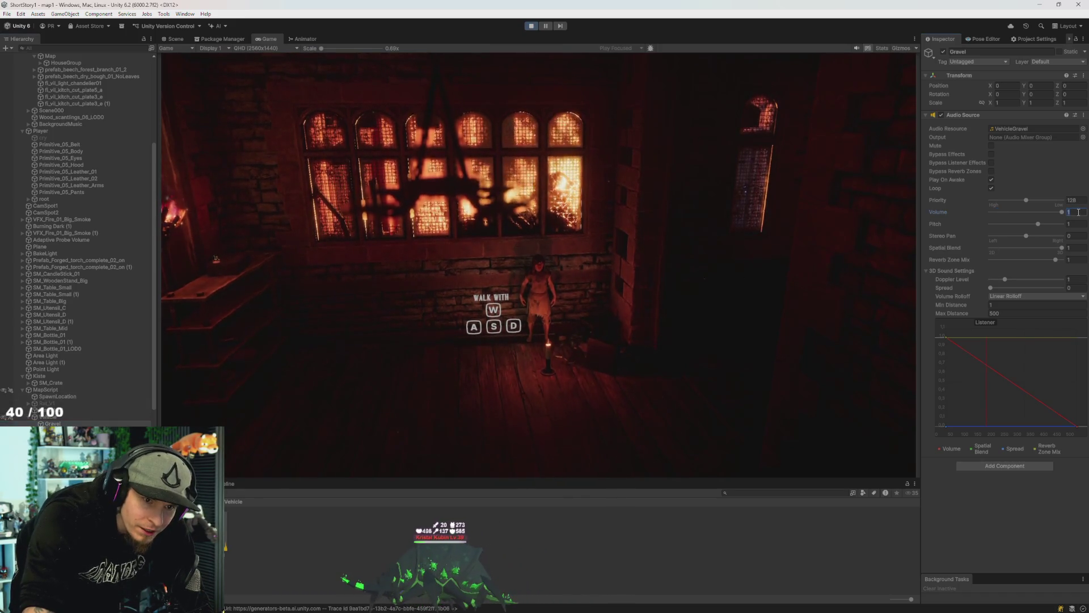
type("0.7")
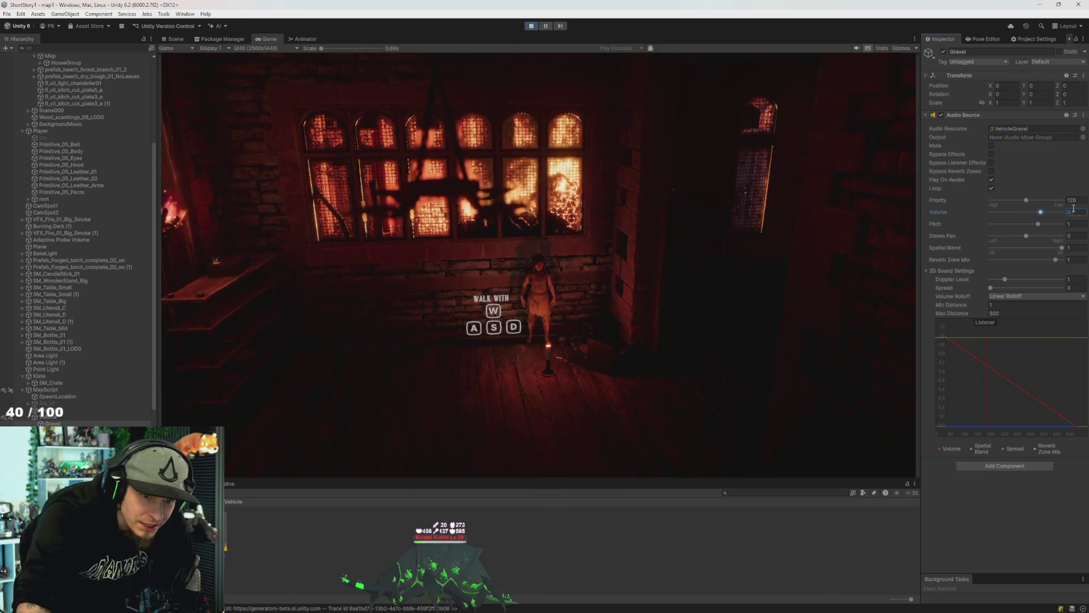
type("0.5")
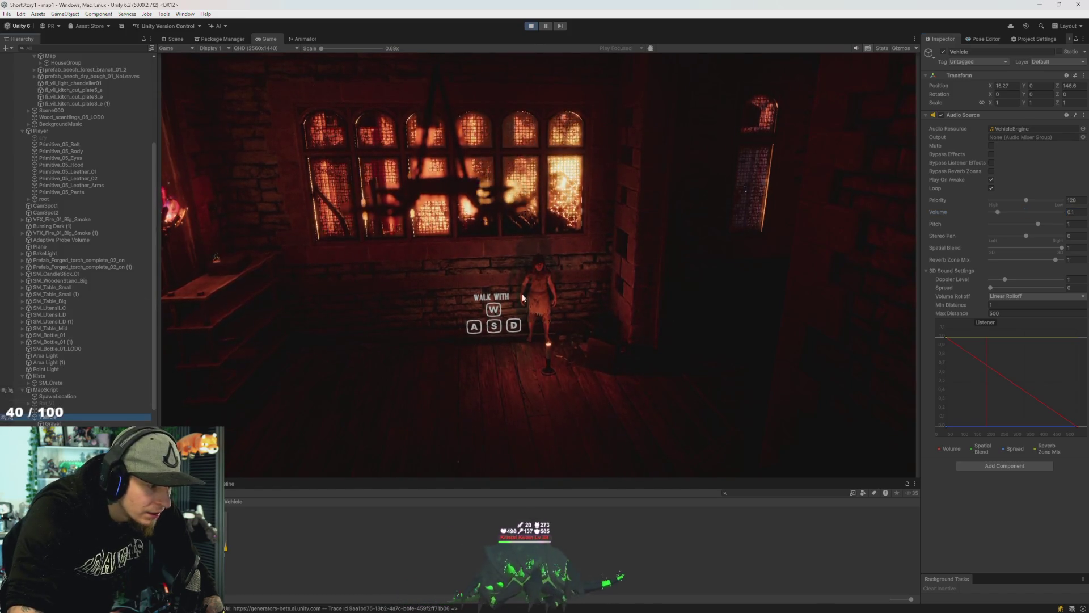
Try Vehicle Position Z values 10.5, 0.6, 15.3 and 20.8.
left_click(1082, 87)
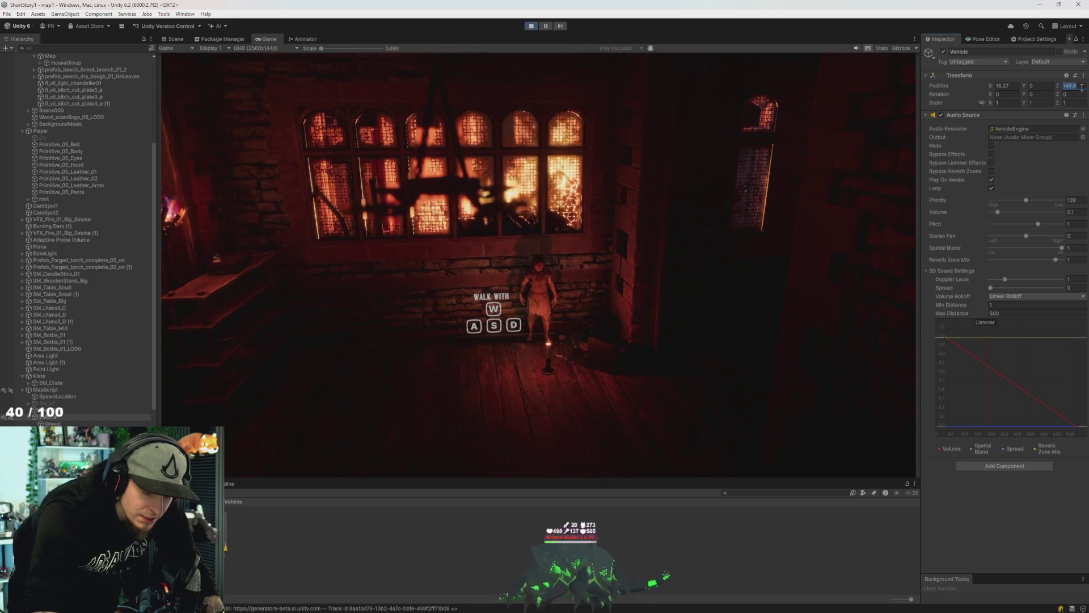
type("-2010")
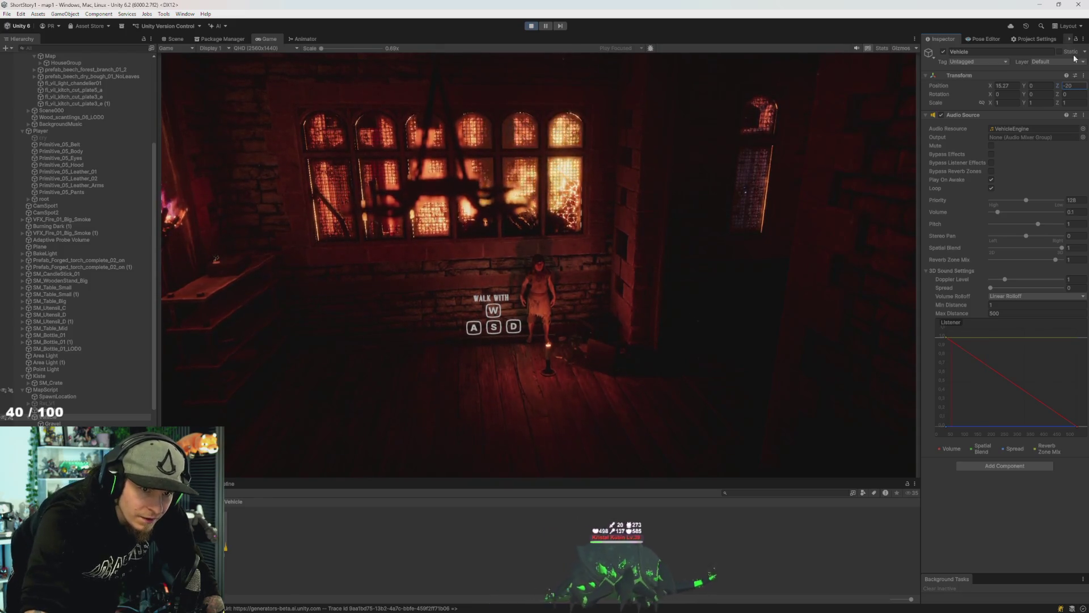
type(".5")
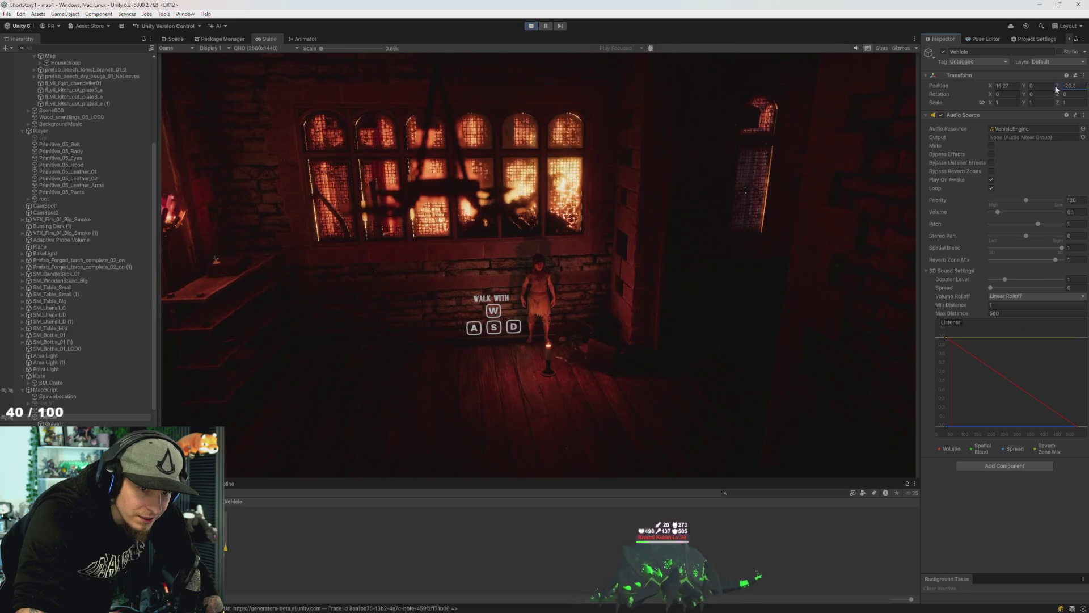
key("BackSpace")
key("BackSpace")
key("BackSpace")
type("0.6")
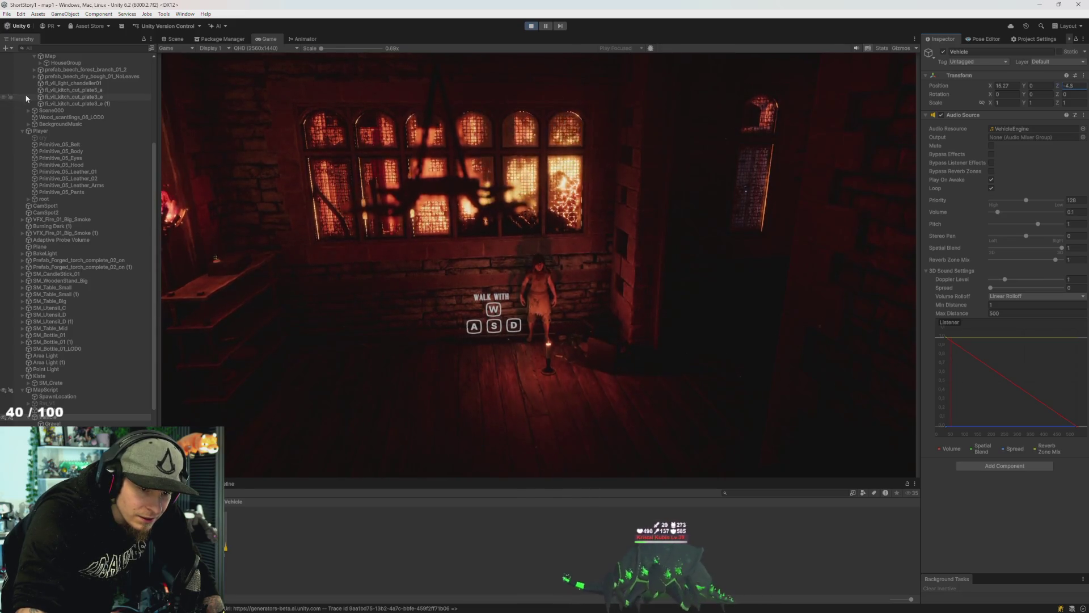
key("BackSpace")
key("BackSpace")
key("BackSpace")
type("15.3")
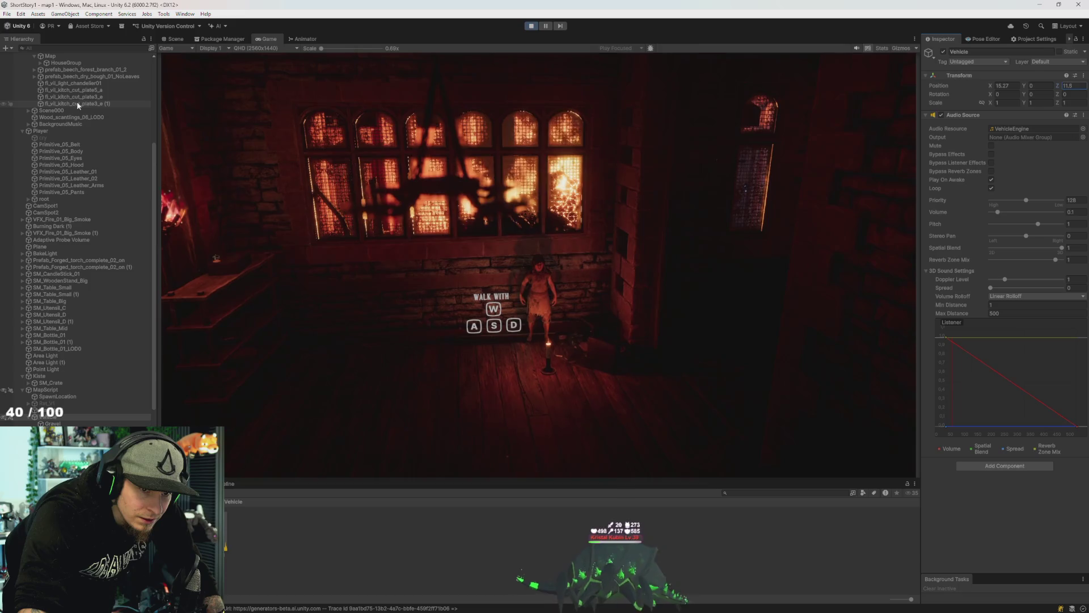
key("BackSpace")
key("BackSpace")
key("BackSpace")
type("20.8")
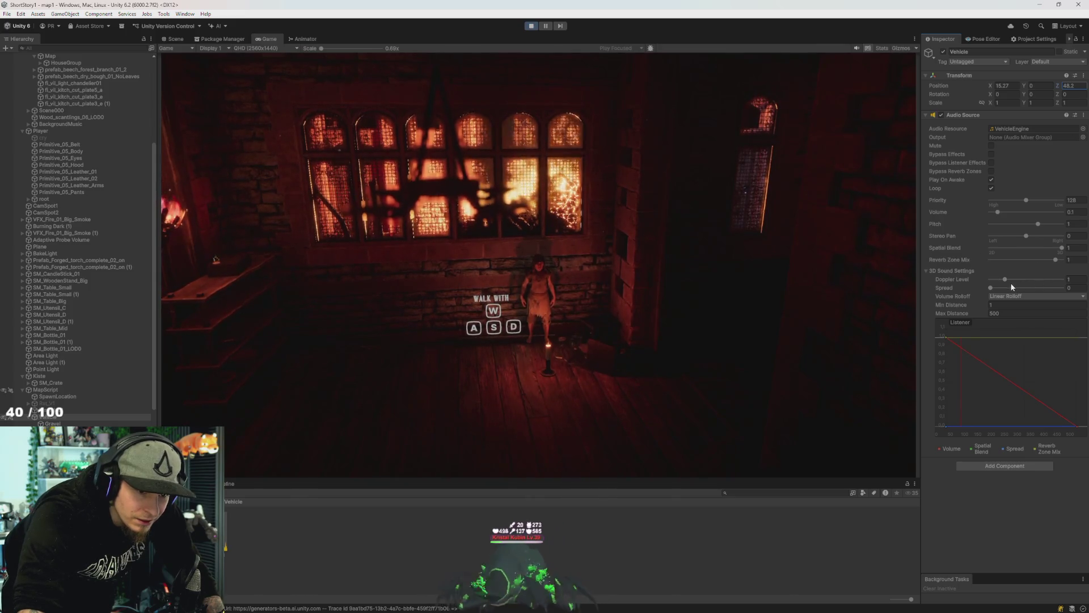
Set Doppler Level to 0 on both the Vehicle and Gravel Audio Sources.
left_click_drag(1004, 283, 987, 281)
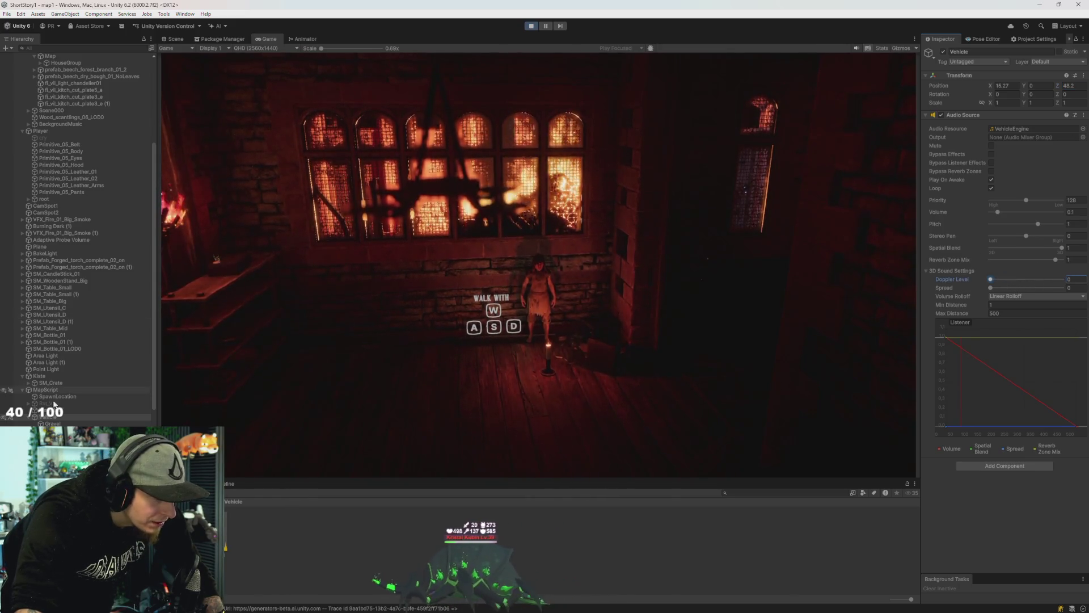
left_click(52, 423, "ctrl")
mouse_move(991, 279)
left_mouse_down()
mouse_move(1053, 279)
mouse_move(857, 283)
left_mouse_up()
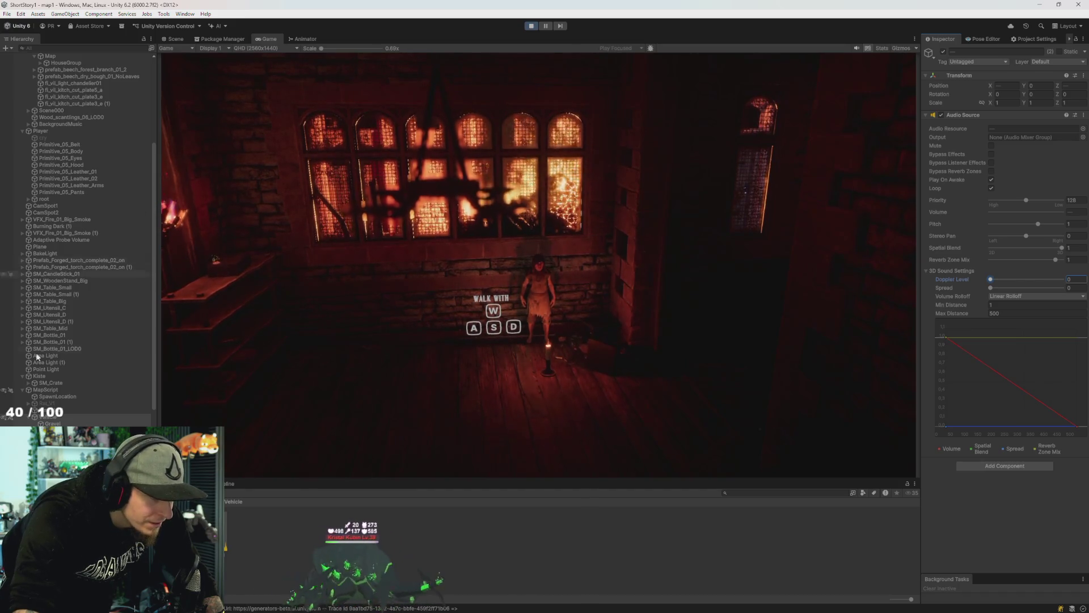
Exit play mode, keep Linear Rolloff, and select Gravel to set its volume to 0.3.
left_click(530, 26)
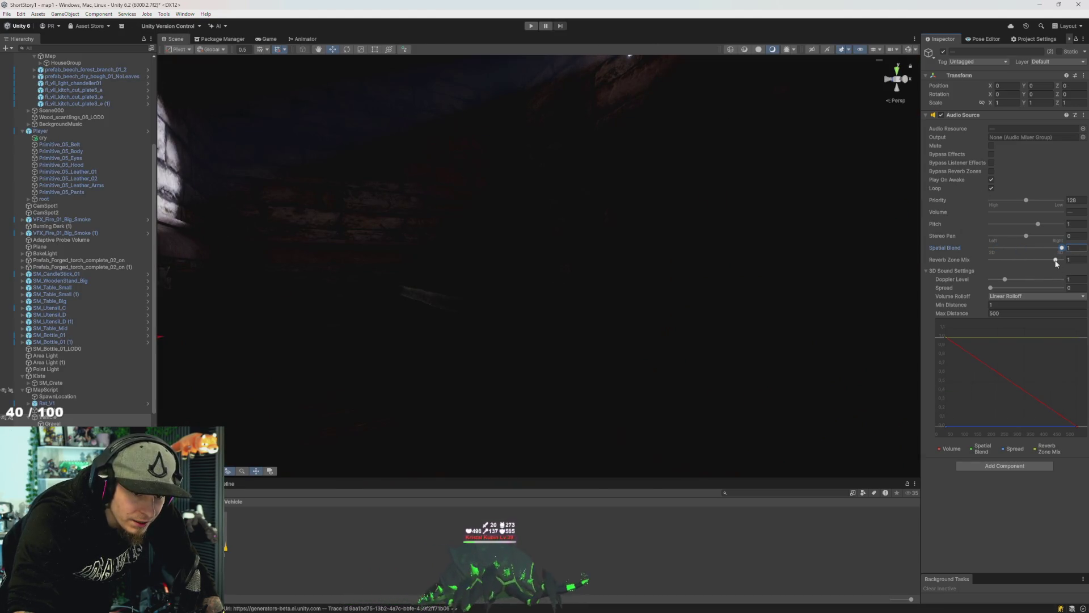
left_click(1016, 296)
left_click(1016, 313)
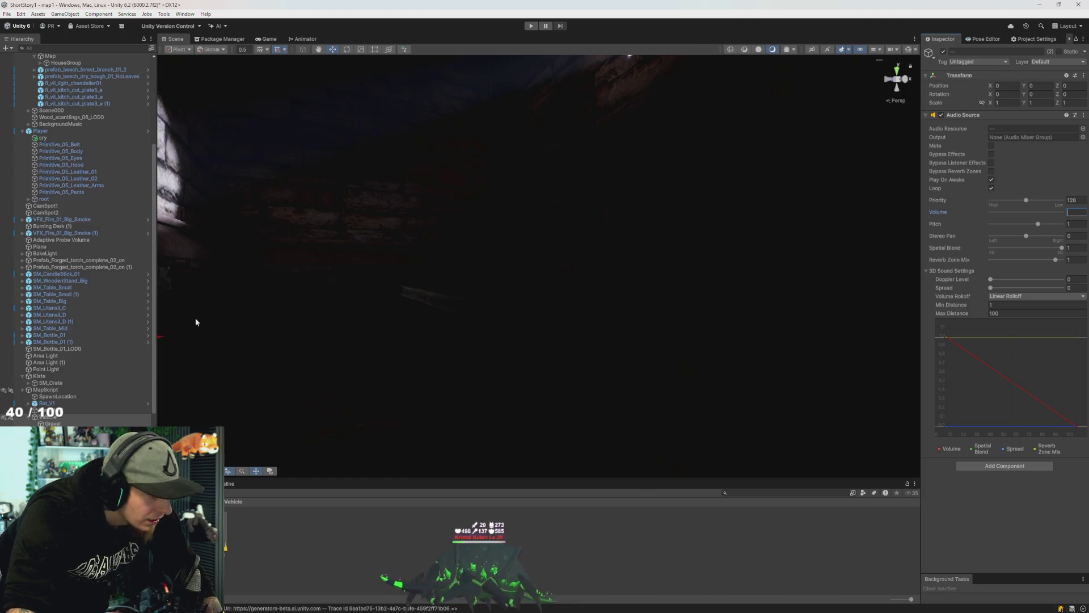
left_click(67, 423)
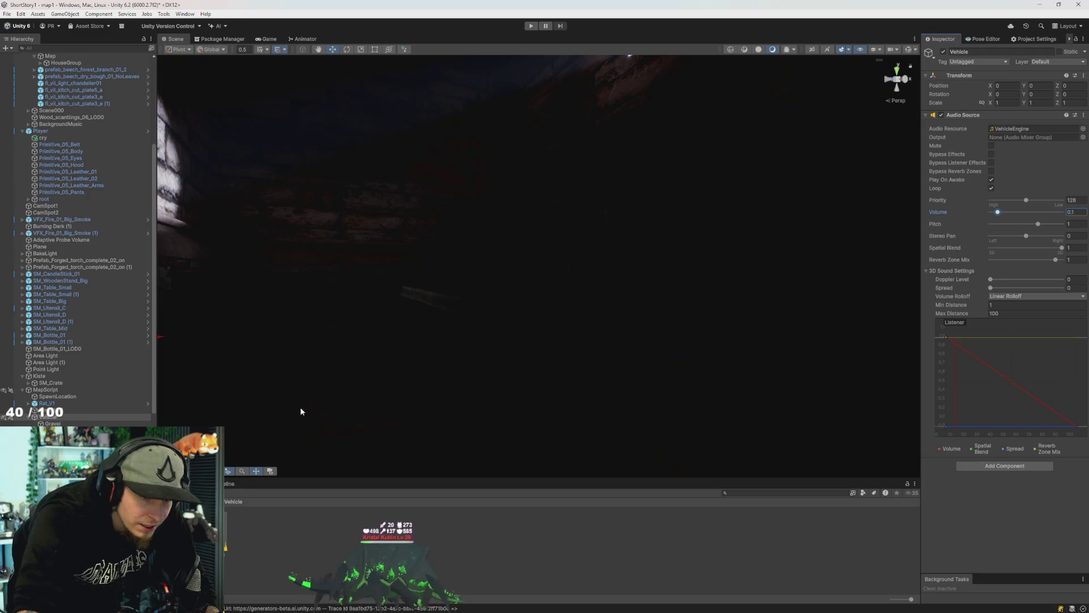
left_click(52, 424)
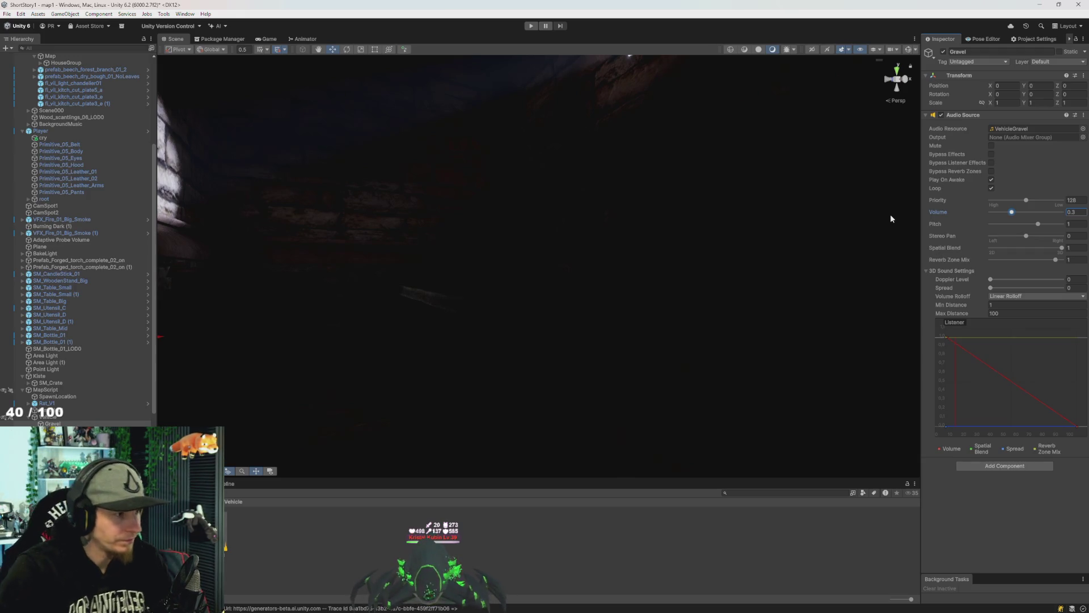
Slide the Vehicle along X to about X 18.34, Z -22.89, then inspect TimeLine1.
mouse_move(653, 313)
left_mouse_down()
mouse_move(556, 403)
mouse_move(625, 401)
mouse_move(536, 397)
left_mouse_up()
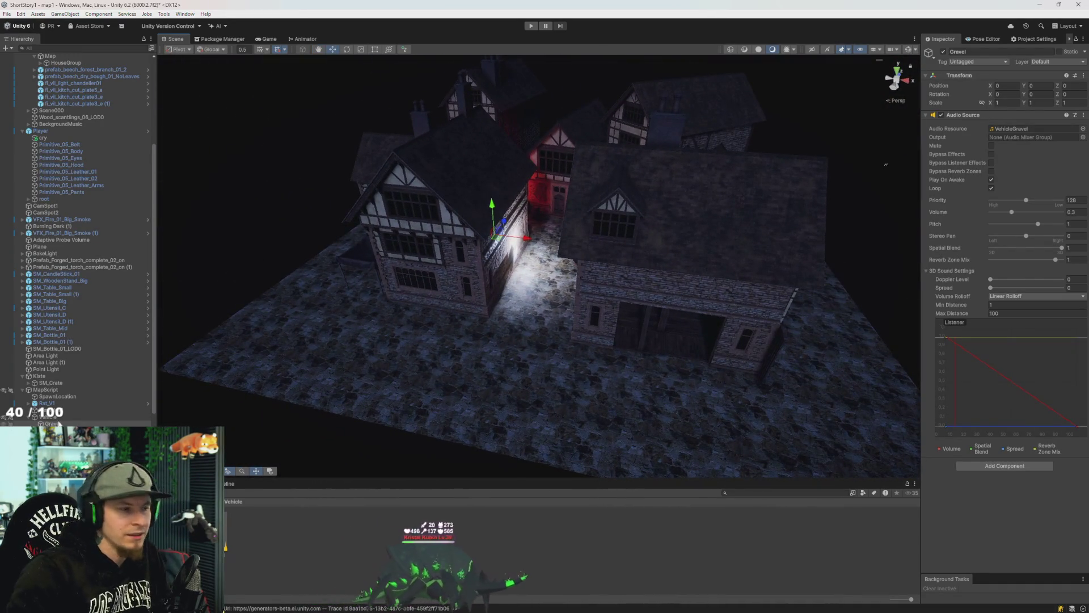
left_click(51, 417)
mouse_move(509, 306)
left_mouse_down()
mouse_move(498, 348)
mouse_move(499, 335)
mouse_move(480, 350)
left_mouse_up()
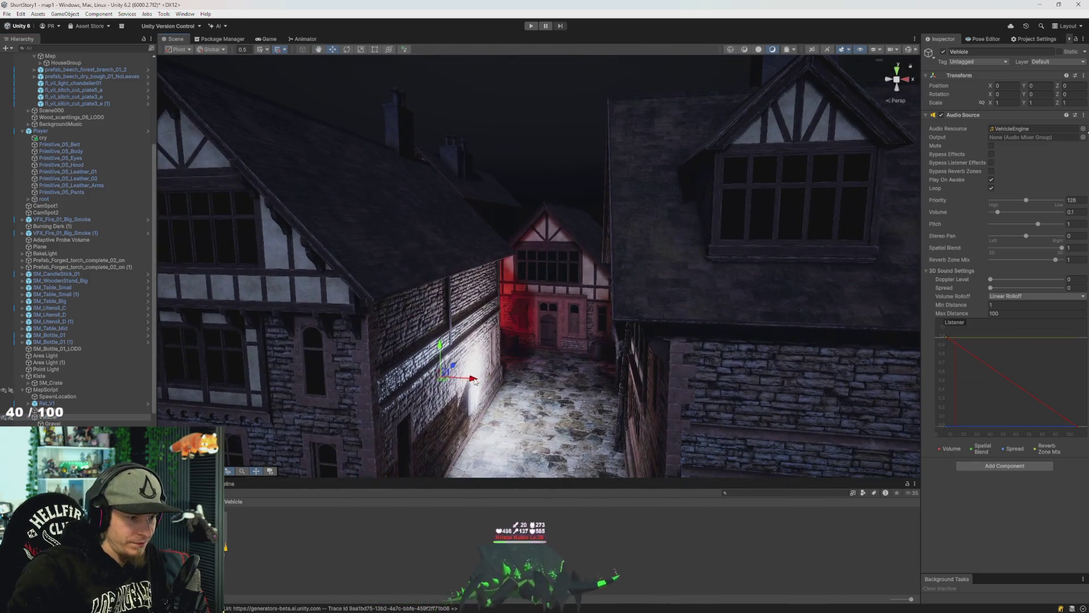
mouse_move(624, 396)
left_mouse_down()
mouse_move(737, 438)
mouse_move(382, 323)
left_mouse_up()
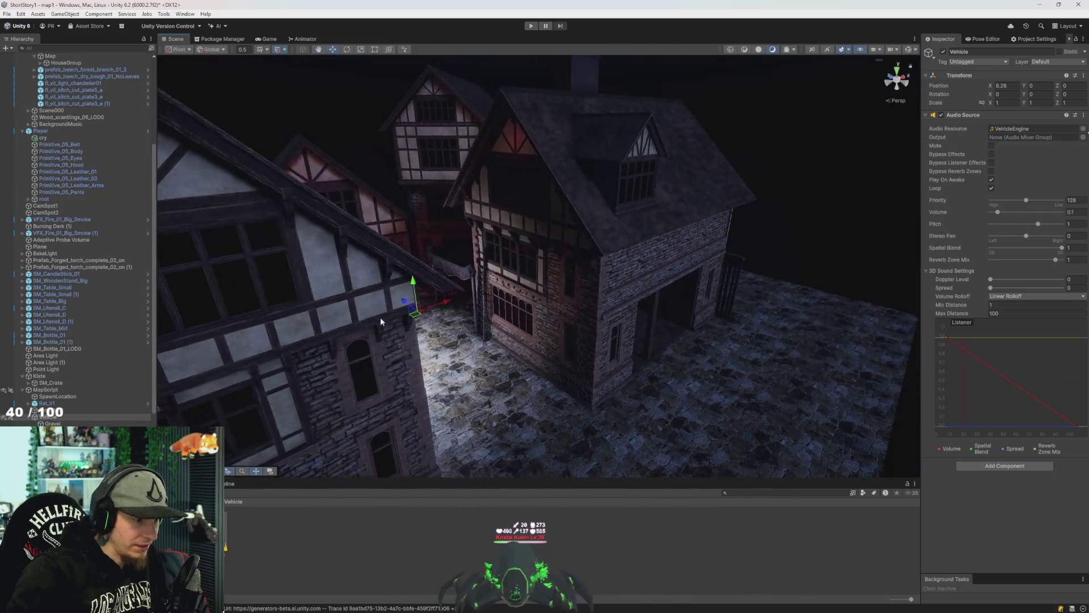
mouse_move(681, 475)
left_mouse_down()
mouse_move(790, 474)
mouse_move(688, 481)
mouse_move(579, 365)
left_mouse_up()
mouse_move(753, 305)
left_mouse_down()
mouse_move(809, 381)
mouse_move(646, 262)
mouse_move(729, 350)
mouse_move(676, 290)
mouse_move(683, 274)
mouse_move(664, 363)
mouse_move(649, 226)
mouse_move(641, 231)
mouse_move(692, 315)
mouse_move(736, 289)
left_mouse_up()
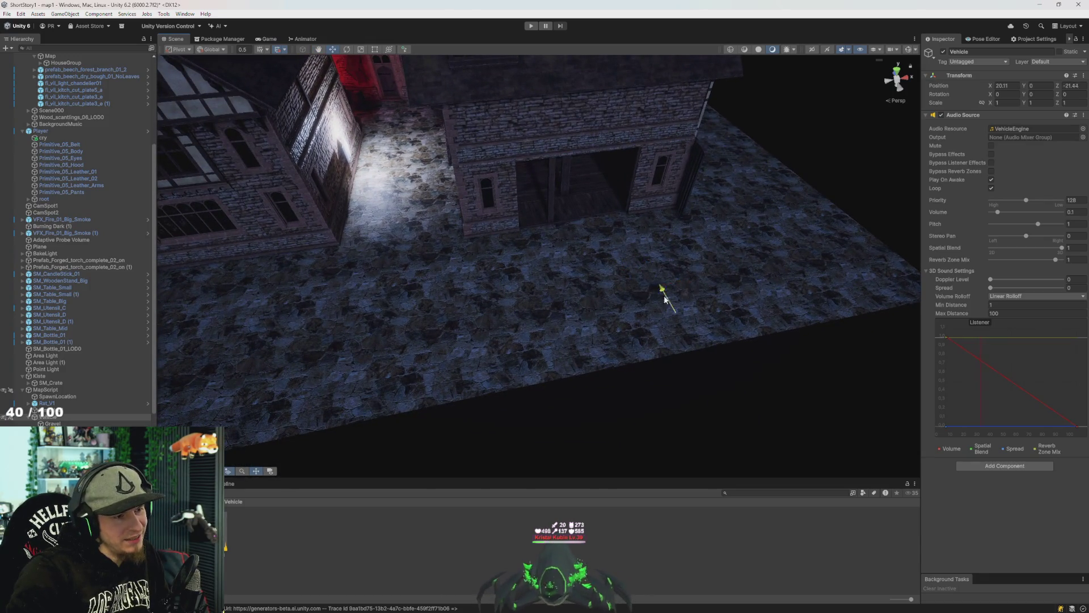
left_click_drag(624, 250, 648, 288)
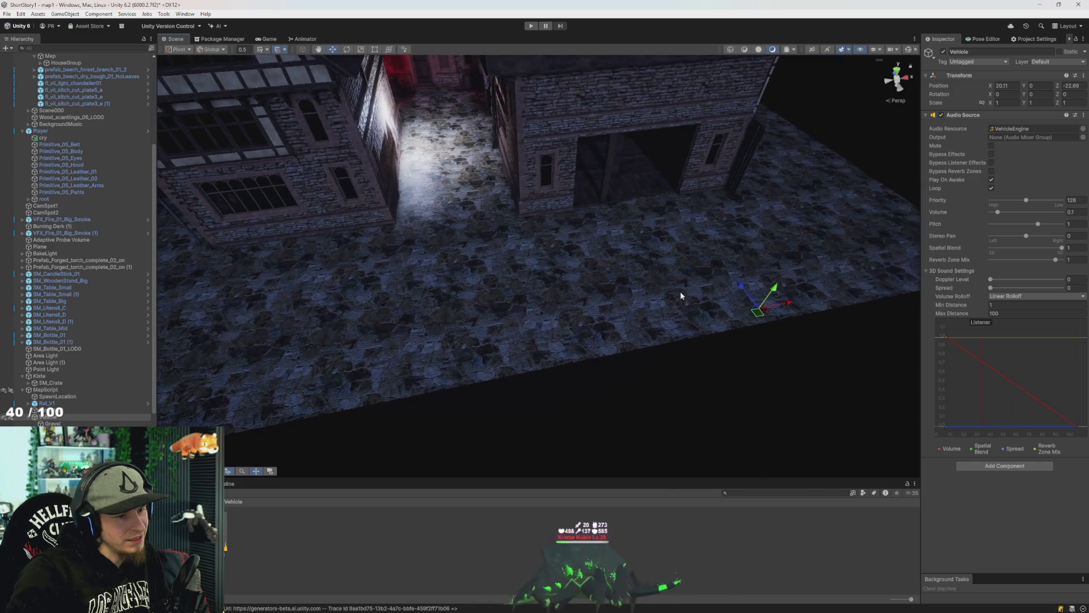
mouse_move(771, 306)
left_mouse_down()
mouse_move(703, 319)
mouse_move(776, 315)
mouse_move(554, 304)
mouse_move(573, 302)
mouse_move(556, 295)
left_mouse_up()
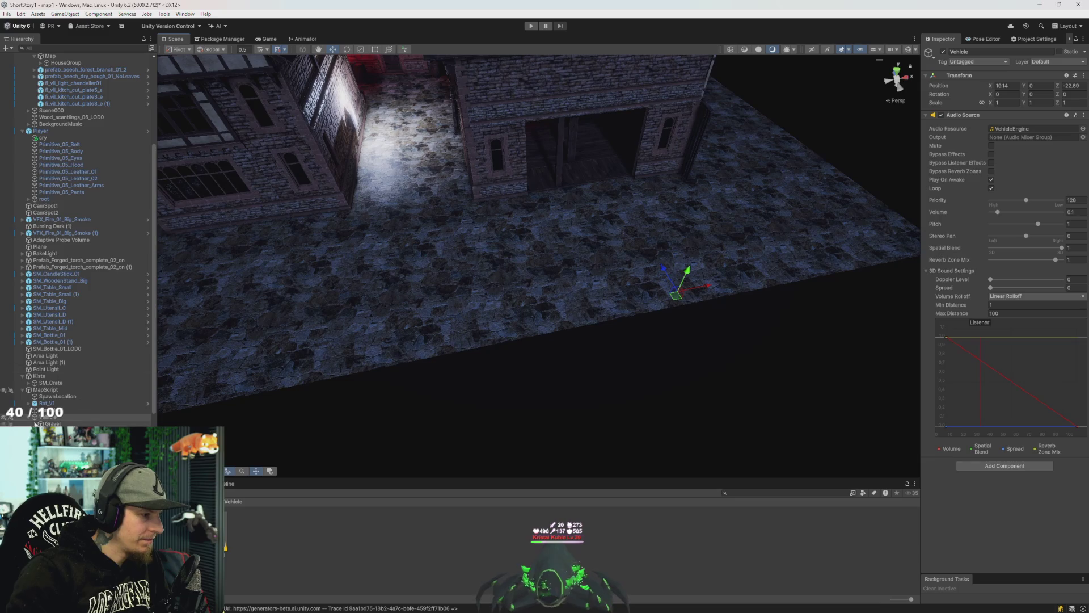
left_click(50, 409)
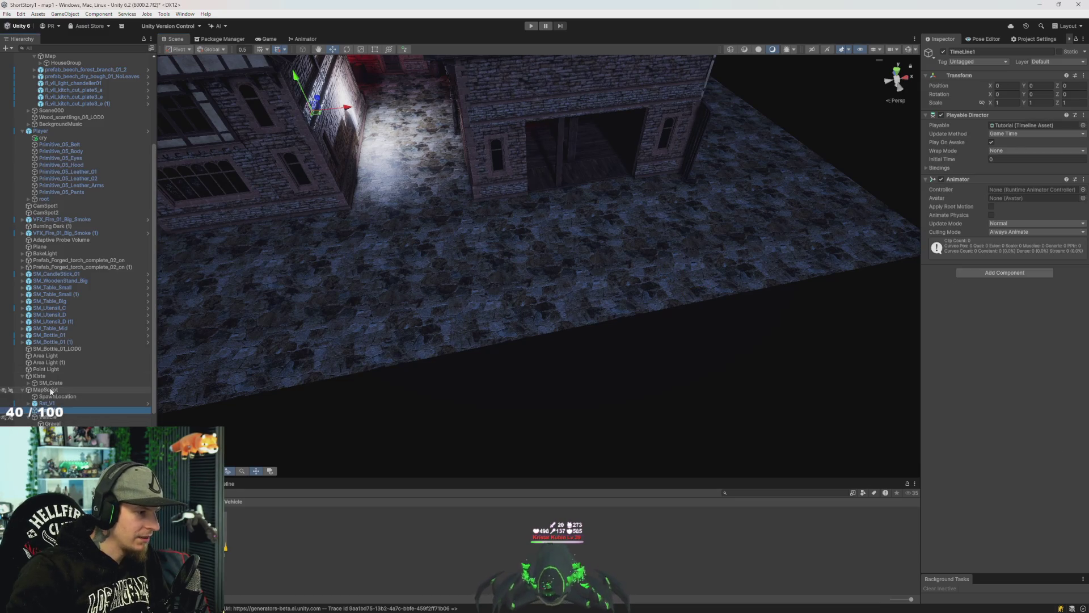
Create an empty object named TimeLine2 and place it in the hierarchy next to TimeLine1.
right_click(50, 391)
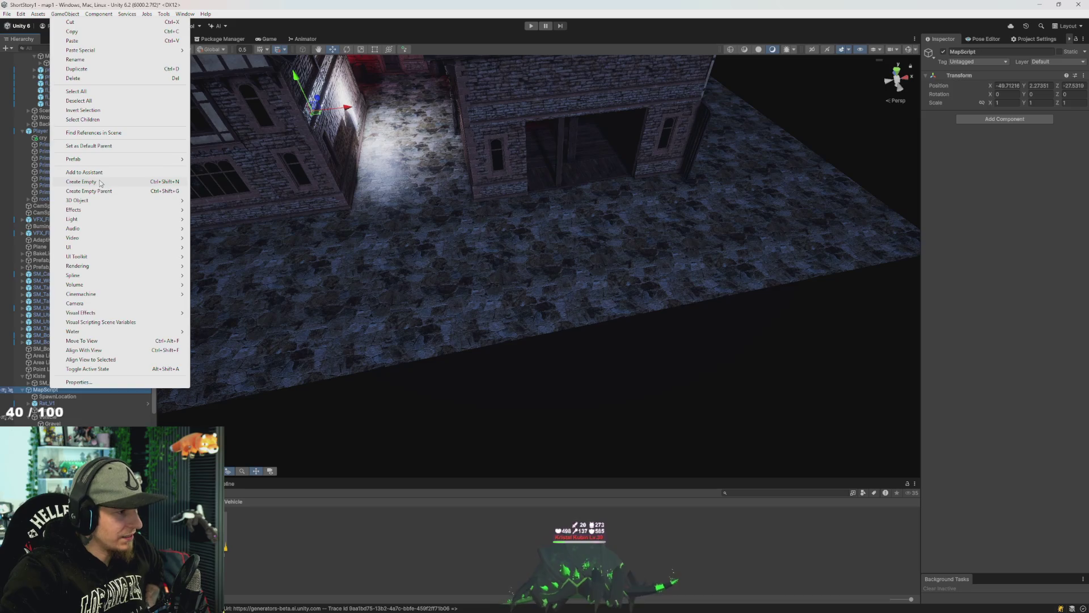
left_click(100, 181)
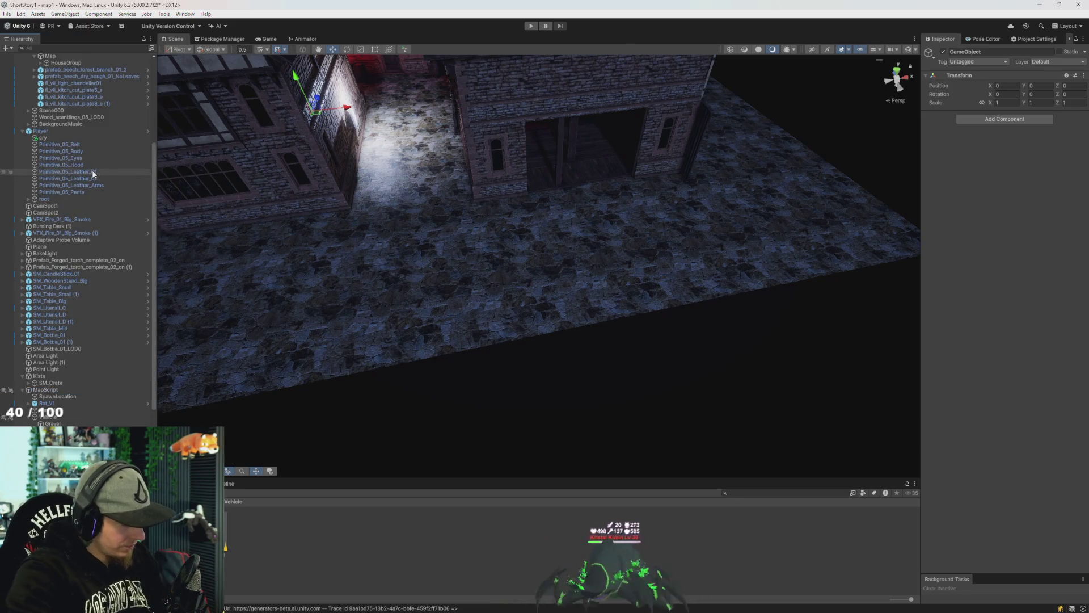
type("TimeLine2")
key("Return")
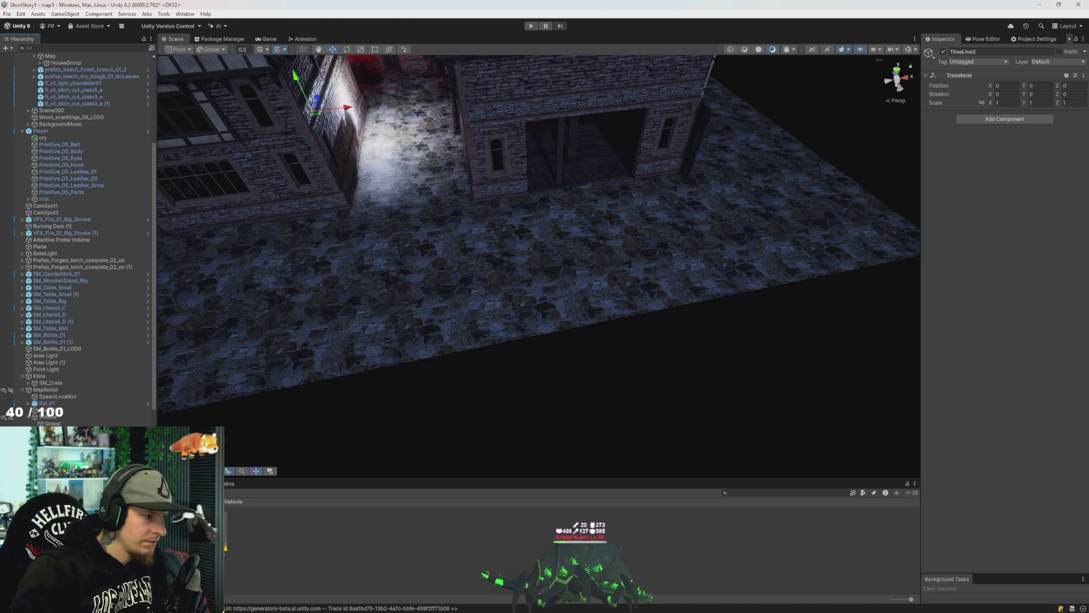
mouse_move(53, 404)
left_mouse_down()
mouse_move(56, 418)
mouse_move(52, 391)
mouse_move(57, 413)
left_mouse_up()
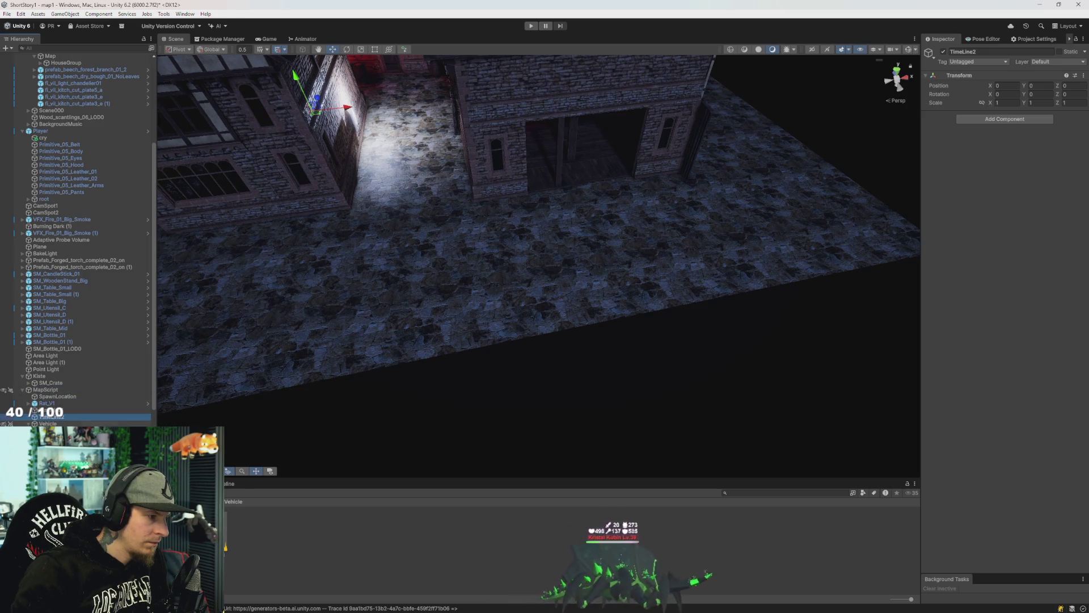
key("Up")
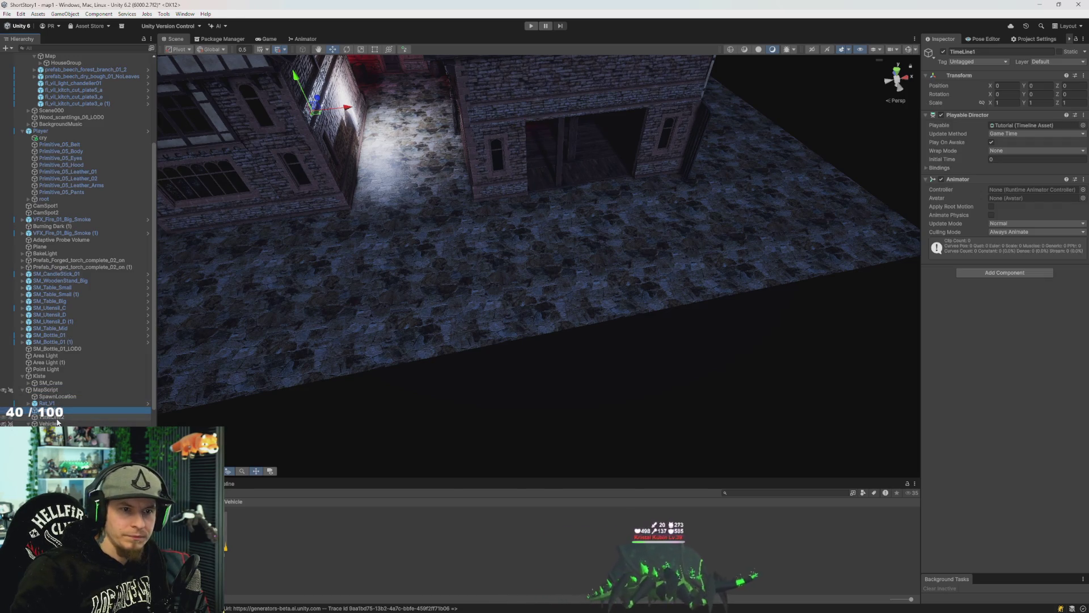
key("Down")
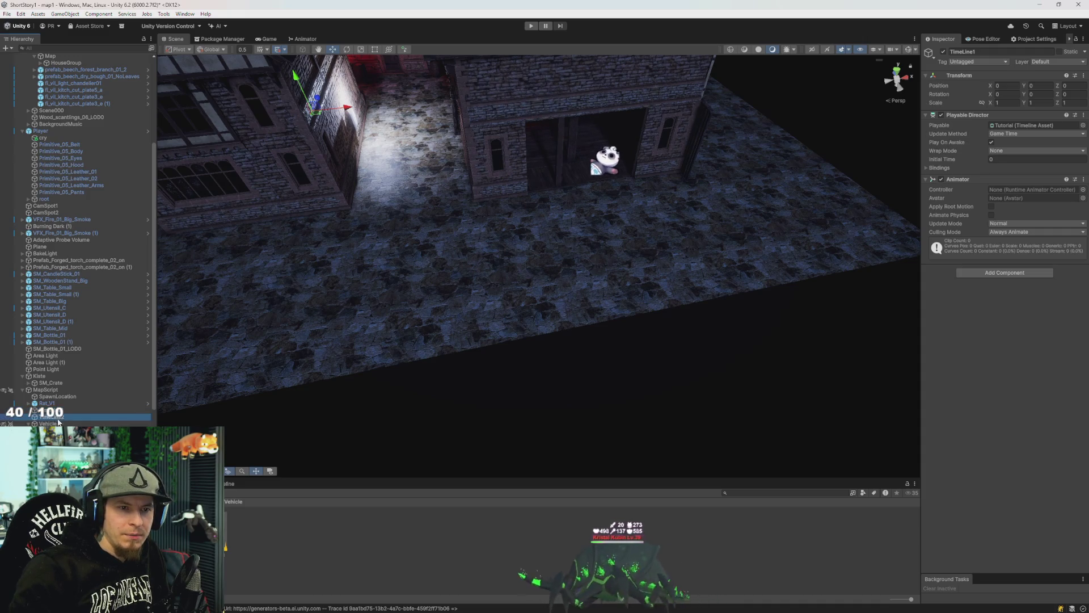
Add a Playable Director component to TimeLine2.
left_click(1001, 120)
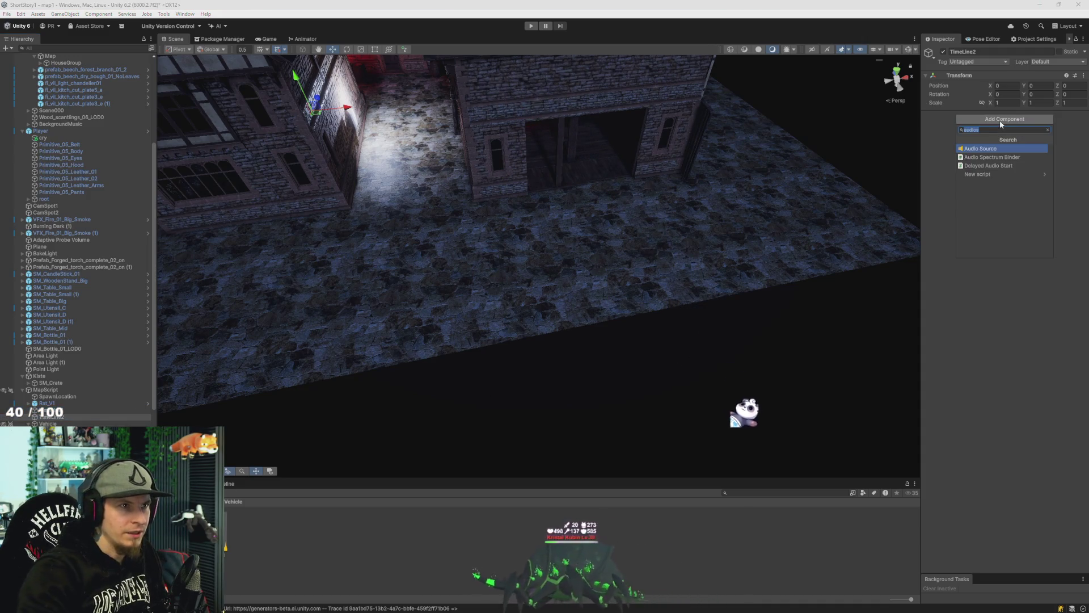
type("playable")
key("Return")
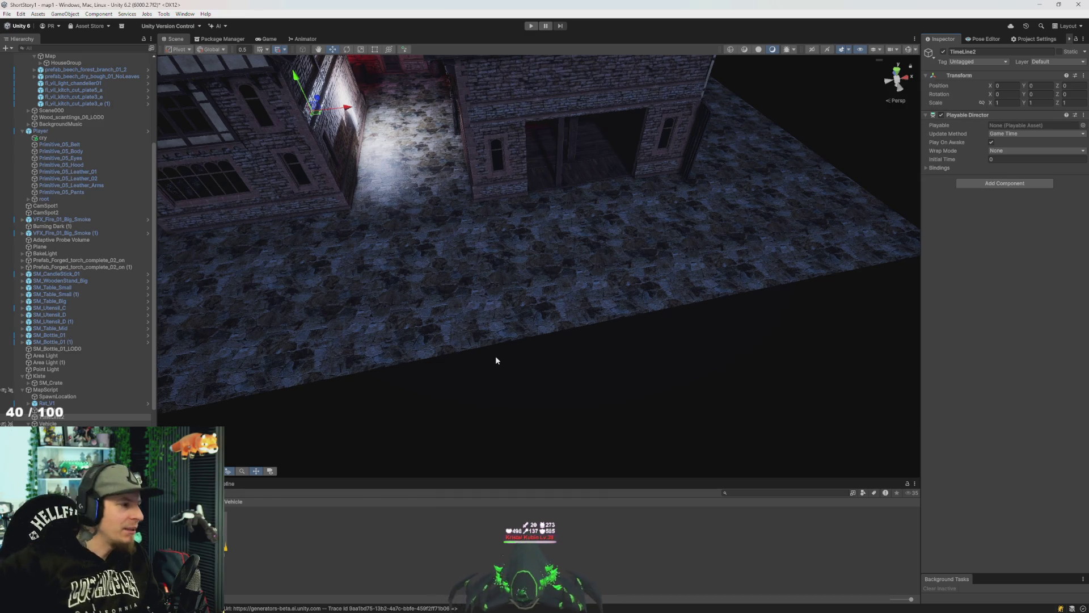
Dock the Timeline window beneath the Scene view, with TimeLine2 now playing TutEnde.
scroll(412, 256, "up", 5)
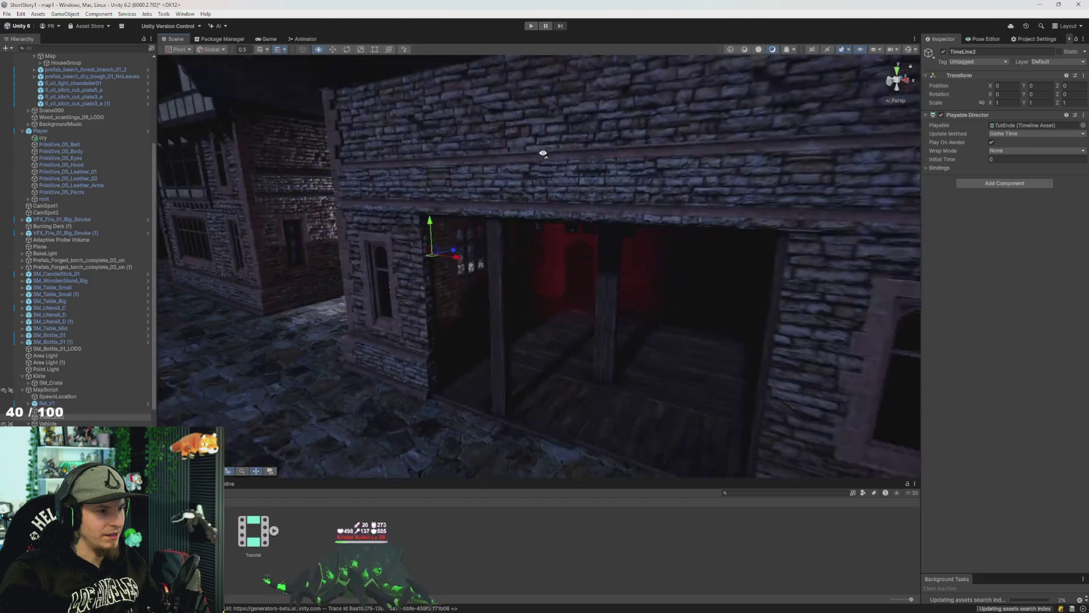
mouse_move(539, 153)
left_mouse_down()
mouse_move(567, 170)
mouse_move(520, 180)
mouse_move(673, 167)
mouse_move(707, 136)
mouse_move(671, 175)
left_mouse_up()
left_click_drag(239, 487, 339, 412)
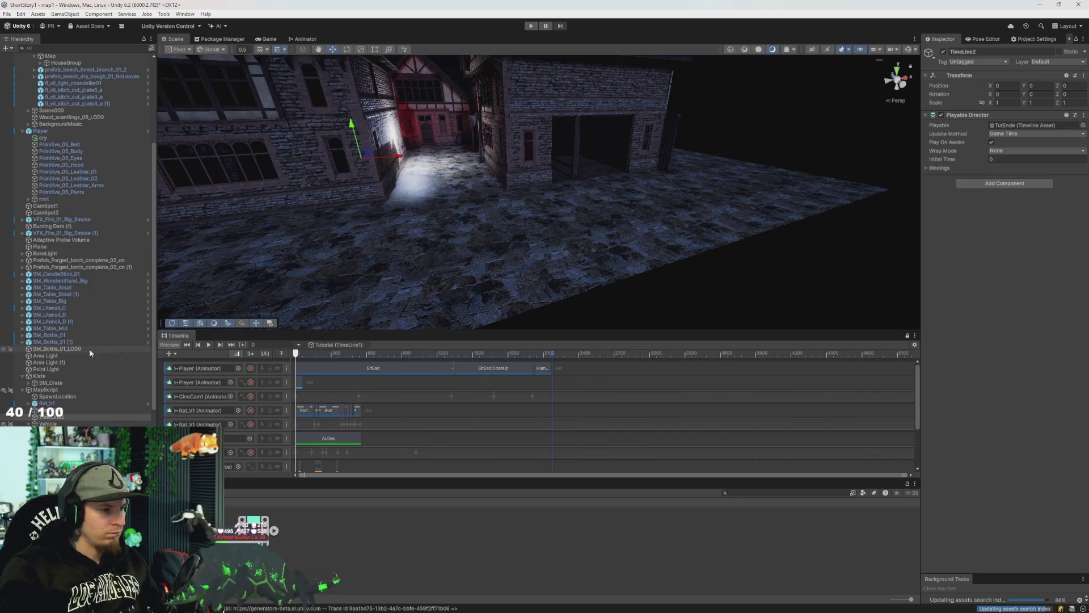
Select TimeLine2 to show its empty TutEnde timeline, then drag Vehicle into the track area.
left_click(63, 418)
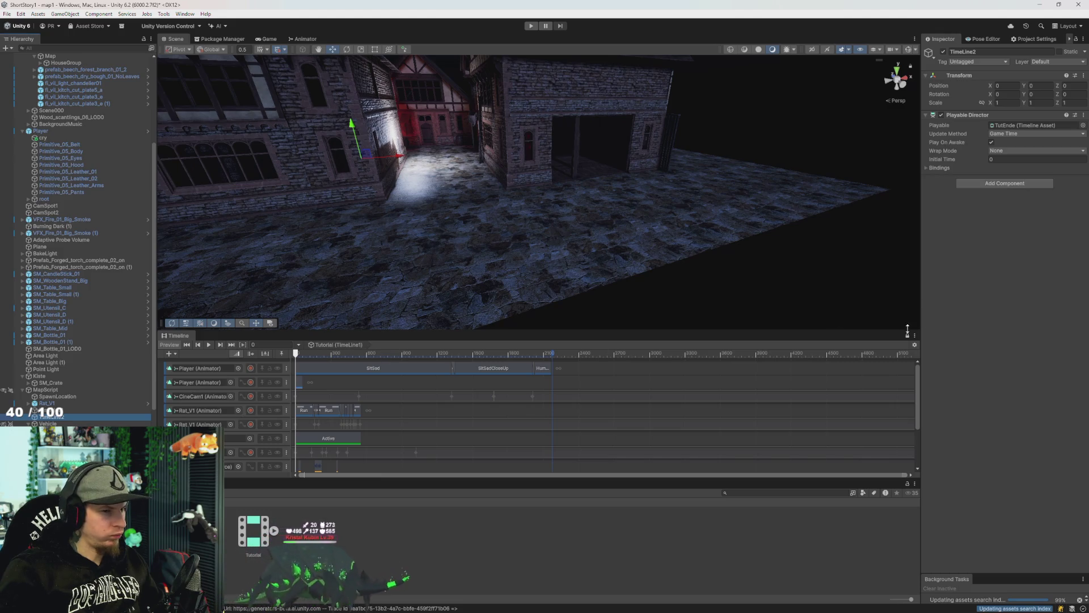
left_click(55, 417)
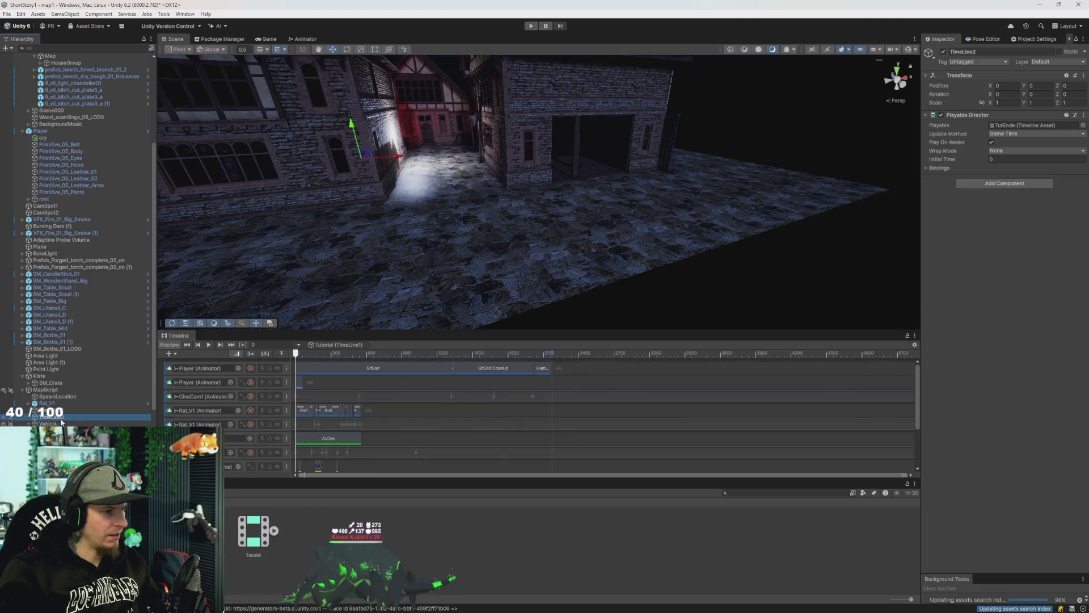
mouse_move(797, 320)
left_mouse_down()
mouse_move(595, 243)
mouse_move(489, 334)
mouse_move(518, 270)
mouse_move(574, 291)
mouse_move(500, 280)
left_mouse_up()
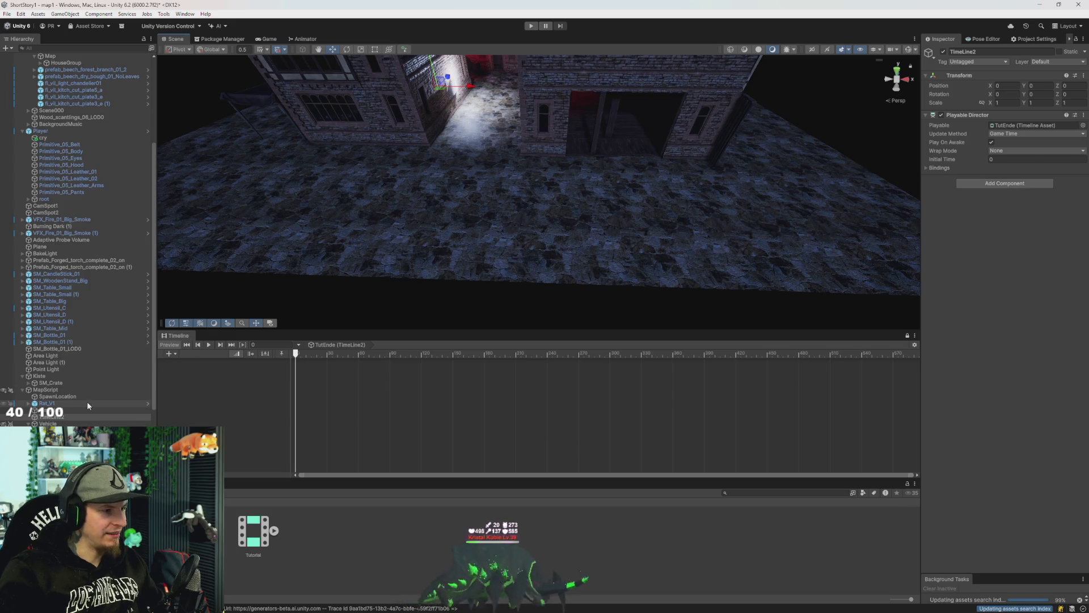
left_click(60, 419)
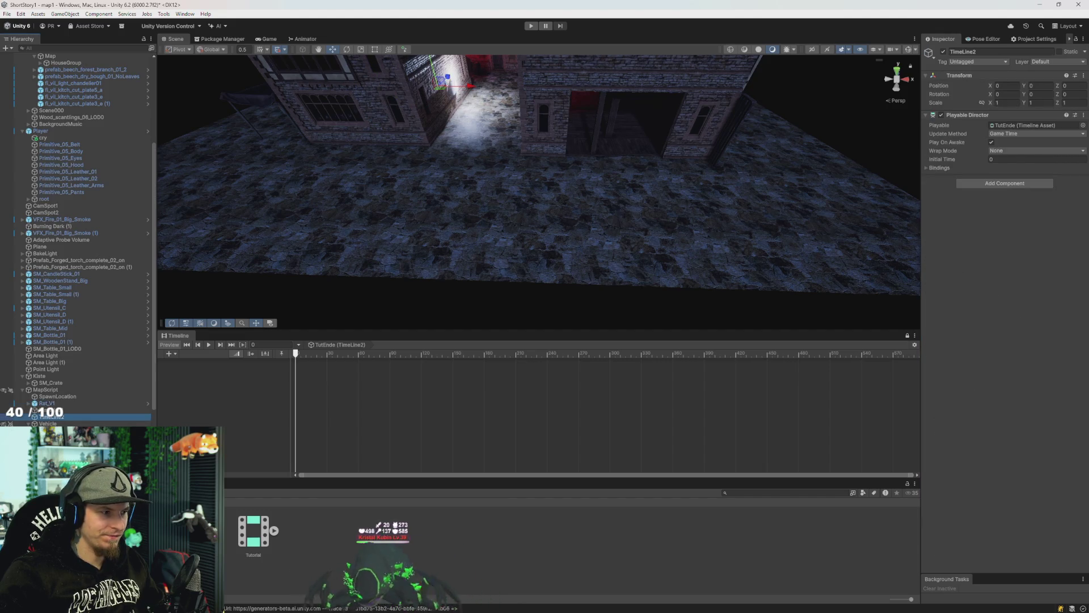
left_click(57, 423)
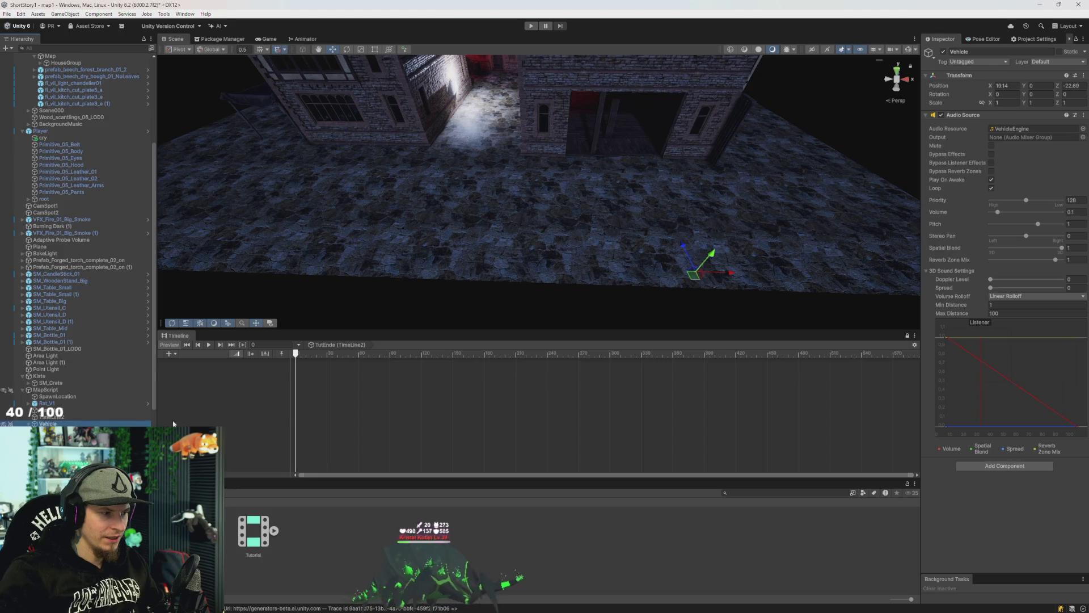
left_click_drag(57, 423, 209, 426)
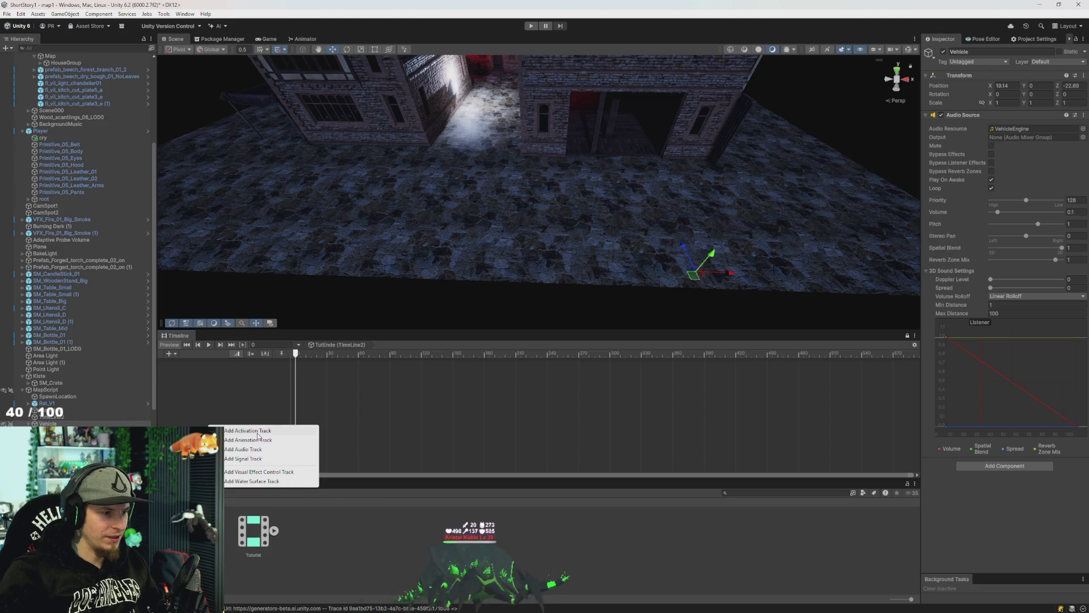
Add a Vehicle activation track with its Active clip and a Vehicle animation track, then reselect Vehicle.
left_click(258, 431)
left_click_drag(52, 423, 200, 417)
left_click(240, 433)
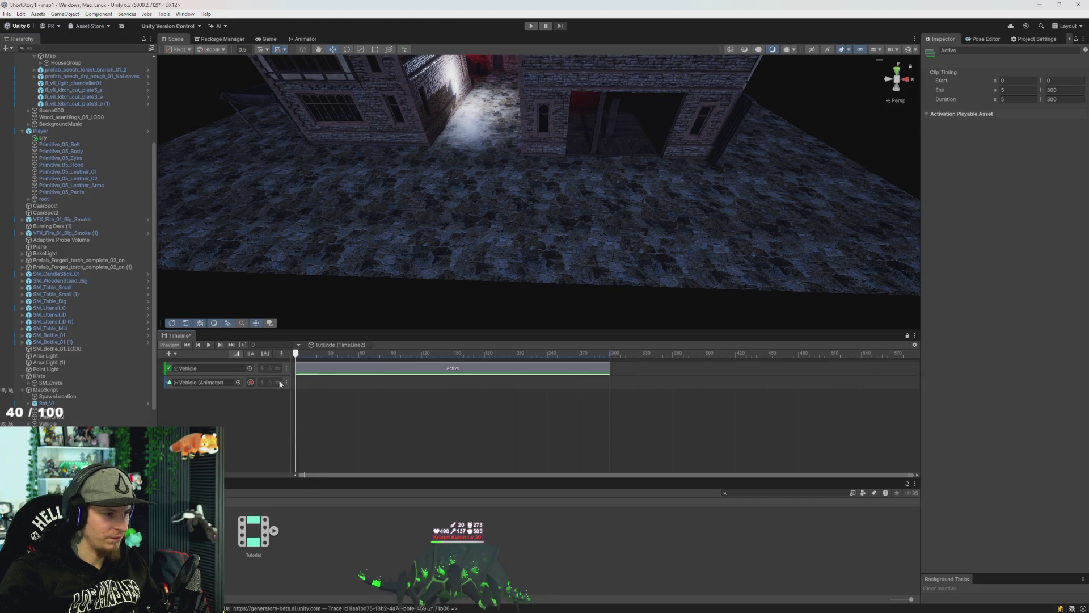
mouse_move(321, 372)
left_mouse_down()
mouse_move(311, 371)
mouse_move(321, 369)
left_mouse_up()
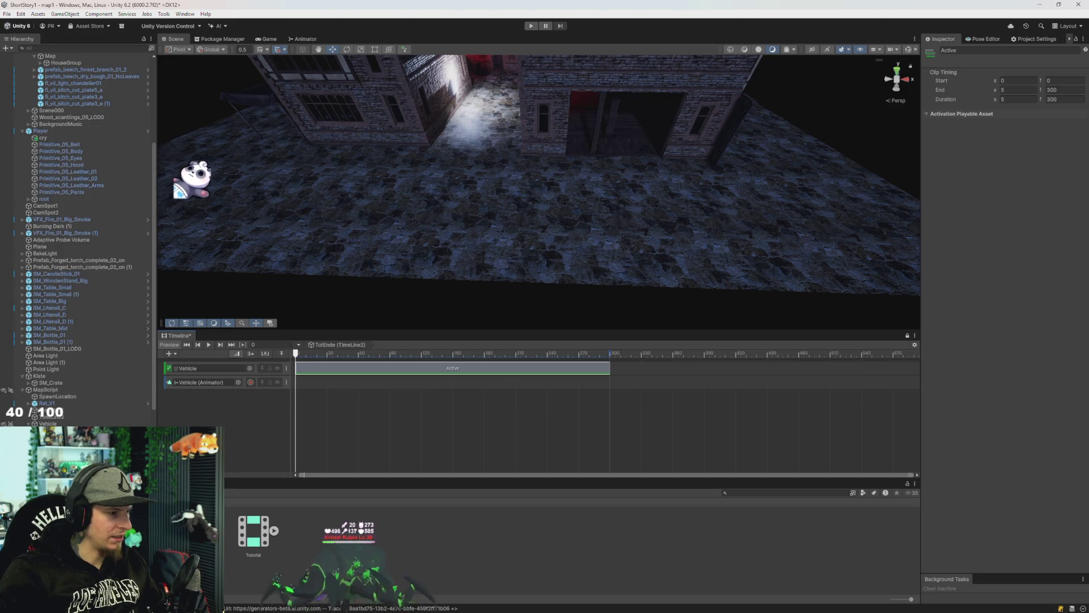
left_click(47, 423)
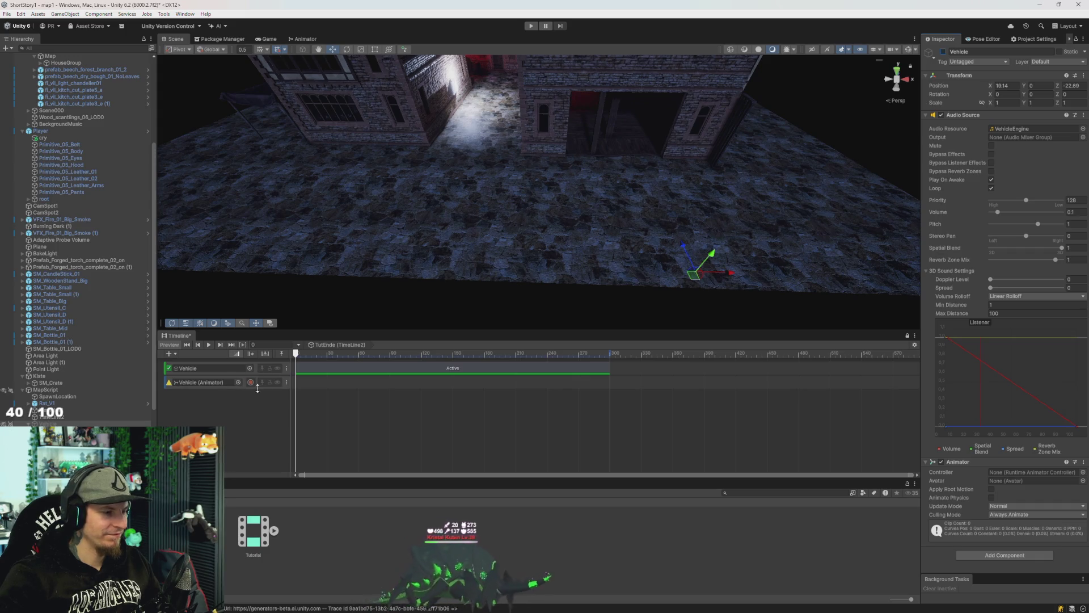
right_click(454, 431)
Turn the Scene view toward the Vehicle and start recording on the Vehicle (Animator) track.
mouse_move(502, 326)
left_mouse_down()
mouse_move(651, 316)
mouse_move(652, 267)
mouse_move(632, 250)
mouse_move(542, 231)
mouse_move(572, 273)
mouse_move(537, 253)
mouse_move(349, 314)
left_mouse_up()
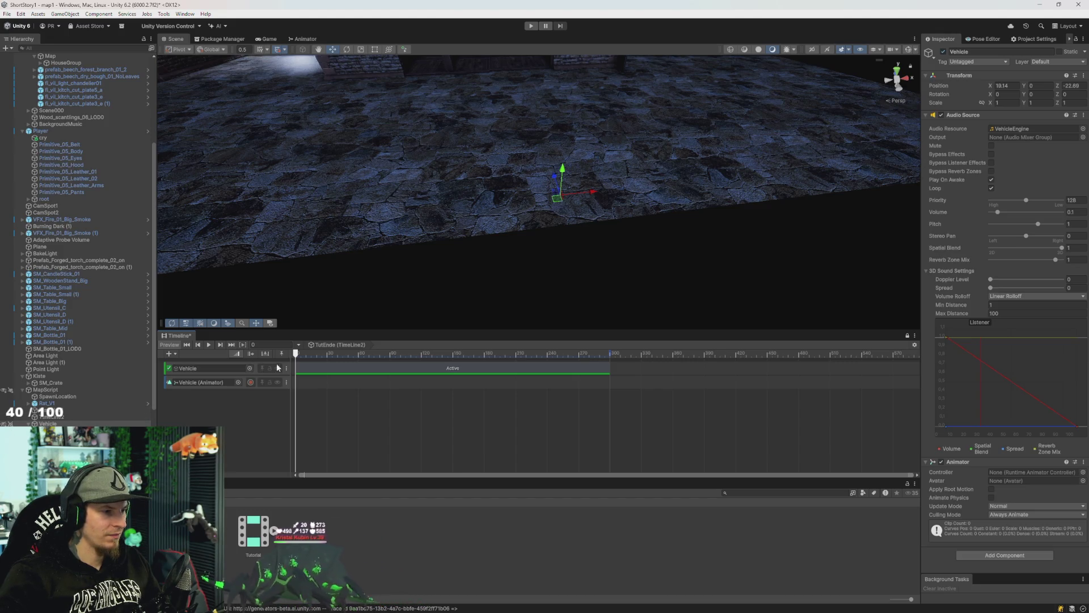
left_click(251, 381)
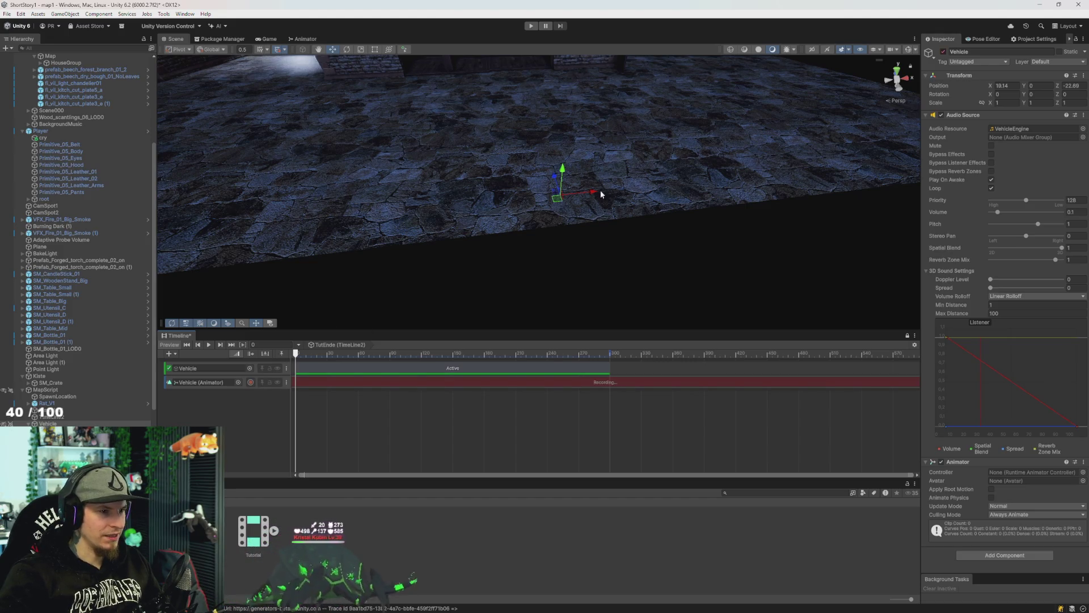
Record Vehicle position keys along X and up the street along Z at several frames.
left_click_drag(602, 194, 595, 193)
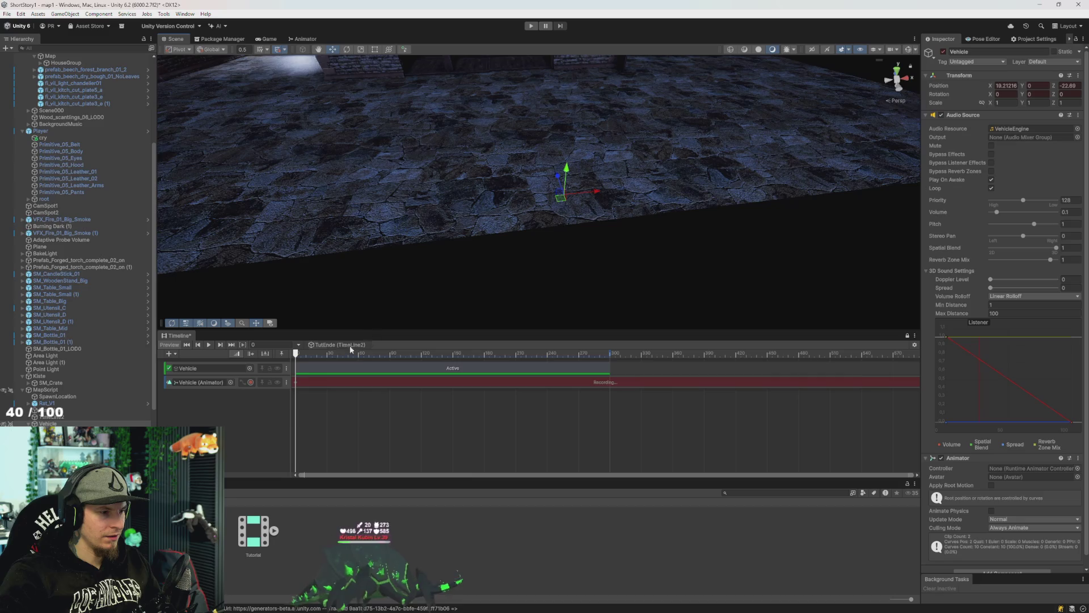
key("space")
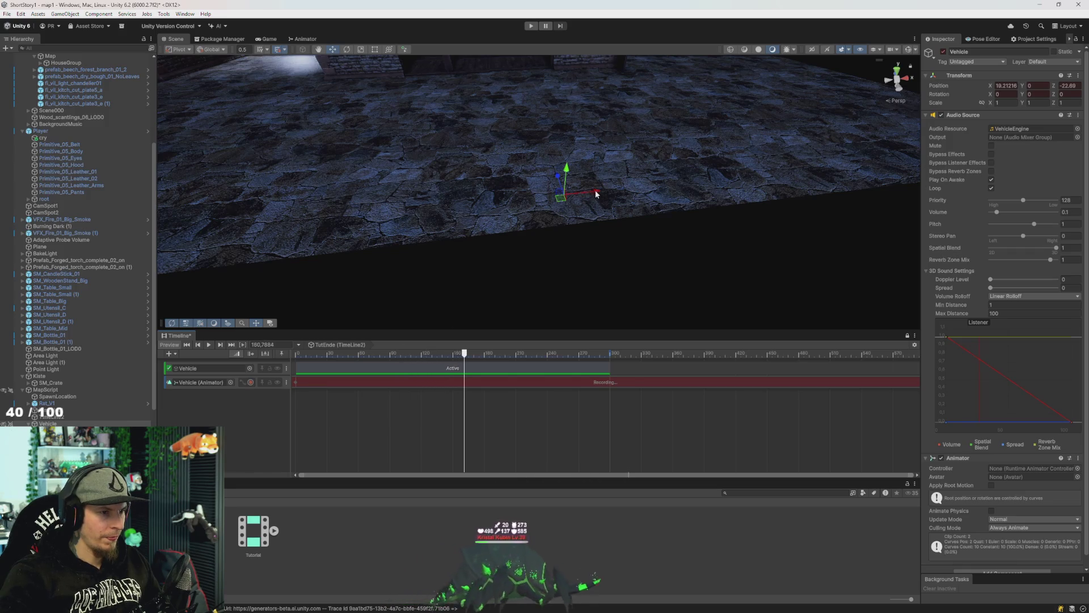
left_click_drag(596, 191, 231, 242)
mouse_move(329, 231)
left_mouse_down()
mouse_move(384, 319)
mouse_move(464, 297)
left_mouse_up()
key("w")
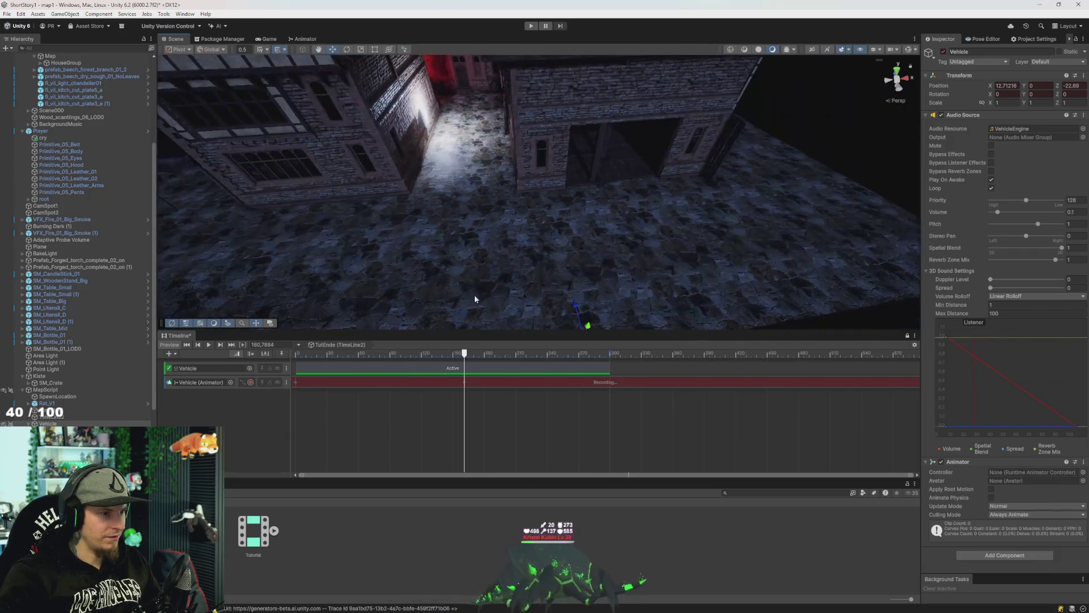
mouse_move(583, 309)
left_mouse_down()
mouse_move(564, 192)
mouse_move(506, 220)
left_mouse_up()
mouse_move(516, 261)
left_mouse_down()
mouse_move(569, 296)
mouse_move(511, 318)
left_mouse_up()
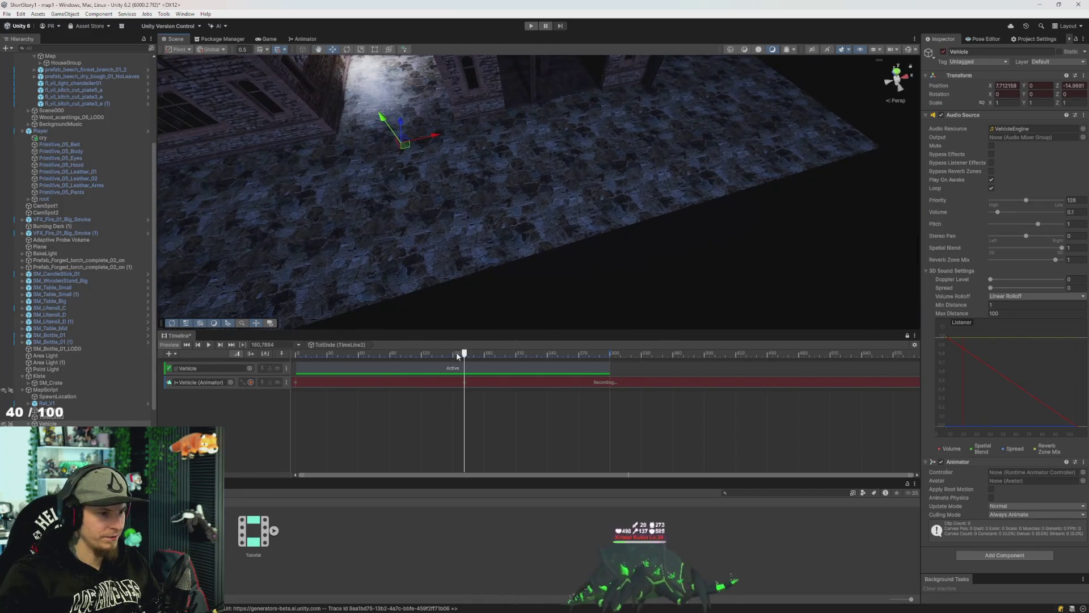
left_click_drag(454, 353, 433, 353)
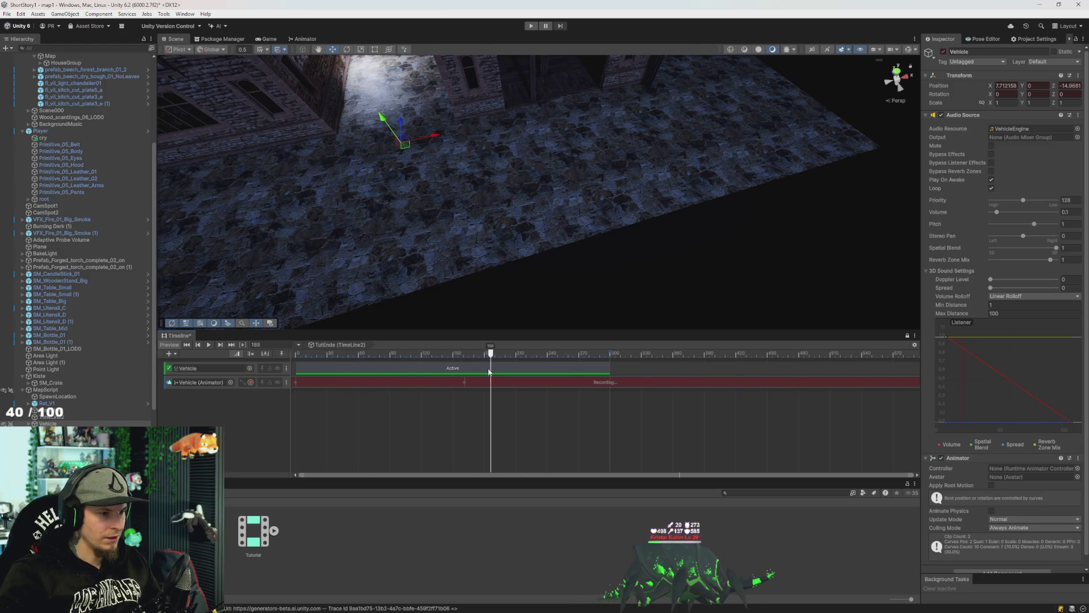
mouse_move(426, 277)
left_mouse_down()
mouse_move(292, 319)
mouse_move(209, 323)
mouse_move(554, 393)
left_mouse_up()
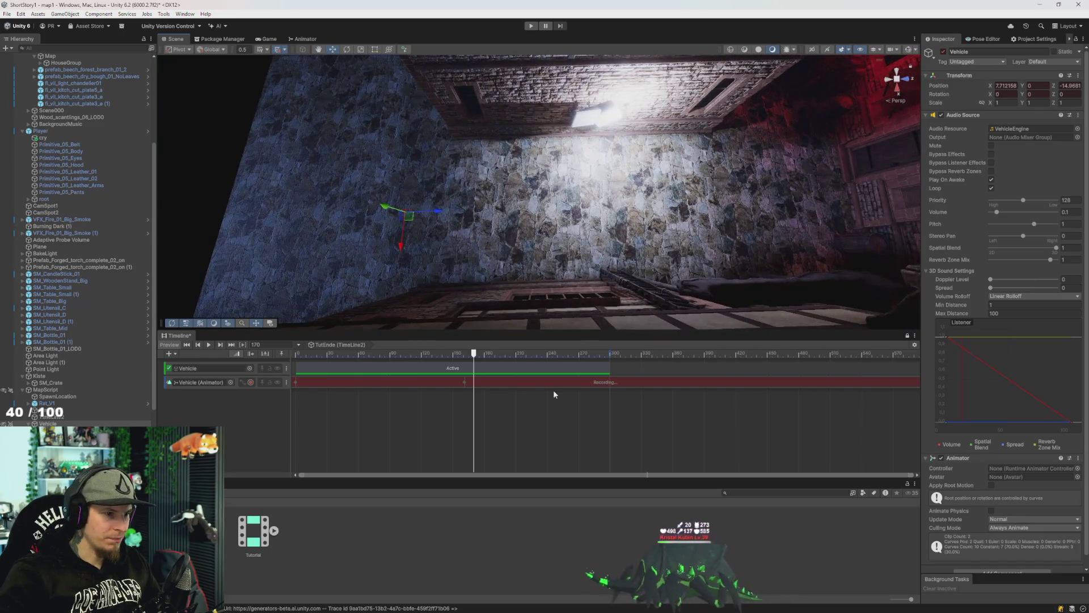
left_click_drag(522, 355, 629, 357)
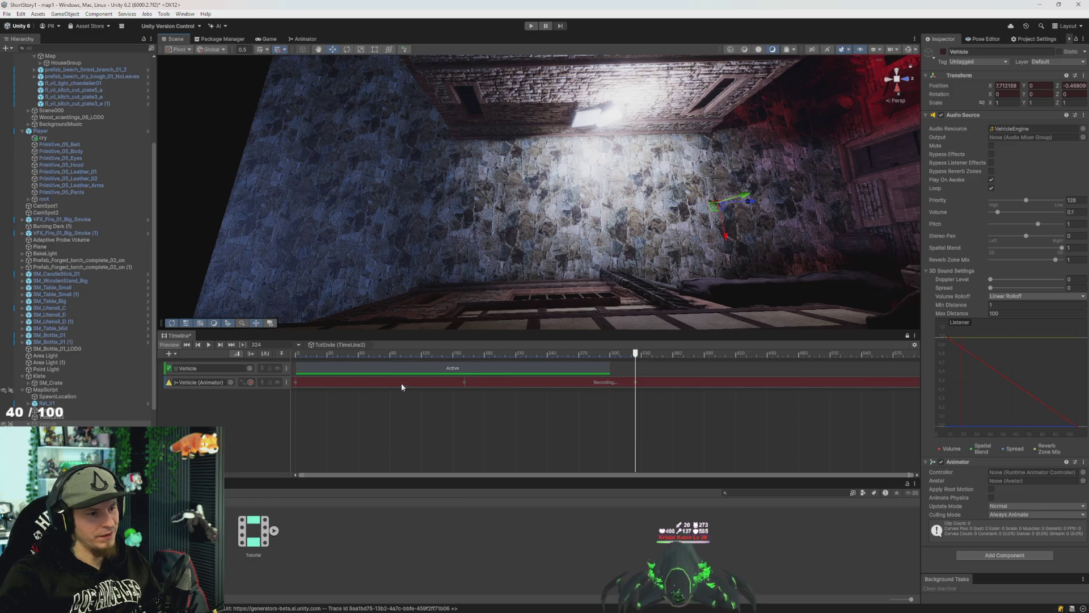
Return to the timeline start, stop recording, and play back the recorded Vehicle motion.
left_click_drag(515, 355, 132, 353)
left_click_drag(454, 281, 338, 264)
mouse_move(351, 352)
left_mouse_down()
mouse_move(365, 353)
mouse_move(297, 353)
mouse_move(314, 353)
left_mouse_up()
key("space")
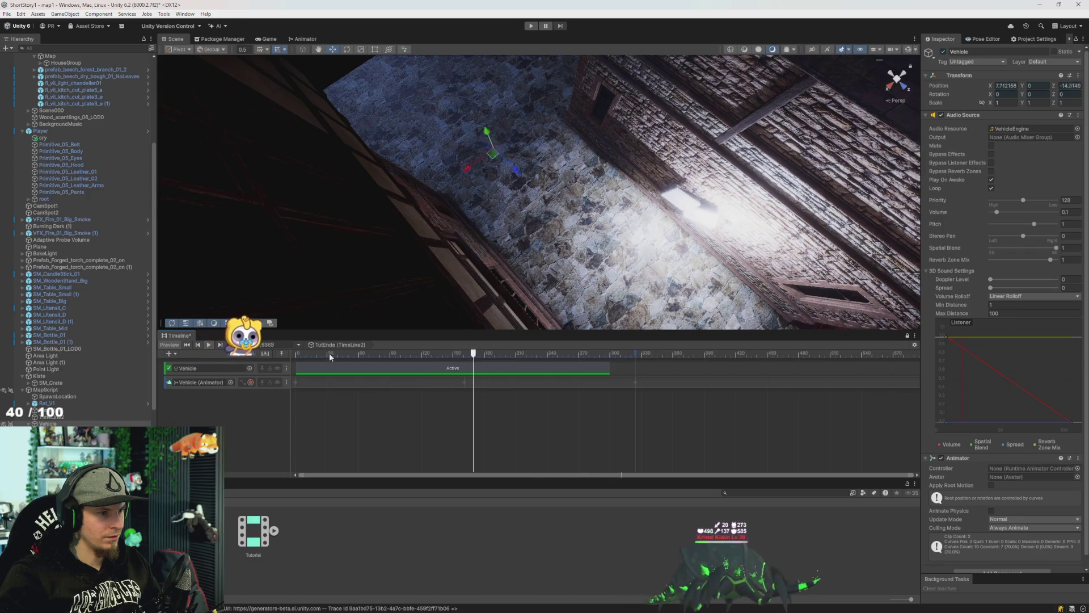
mouse_move(390, 299)
left_mouse_down()
mouse_move(408, 255)
mouse_move(489, 240)
mouse_move(759, 231)
mouse_move(491, 369)
left_mouse_up()
left_click(491, 369)
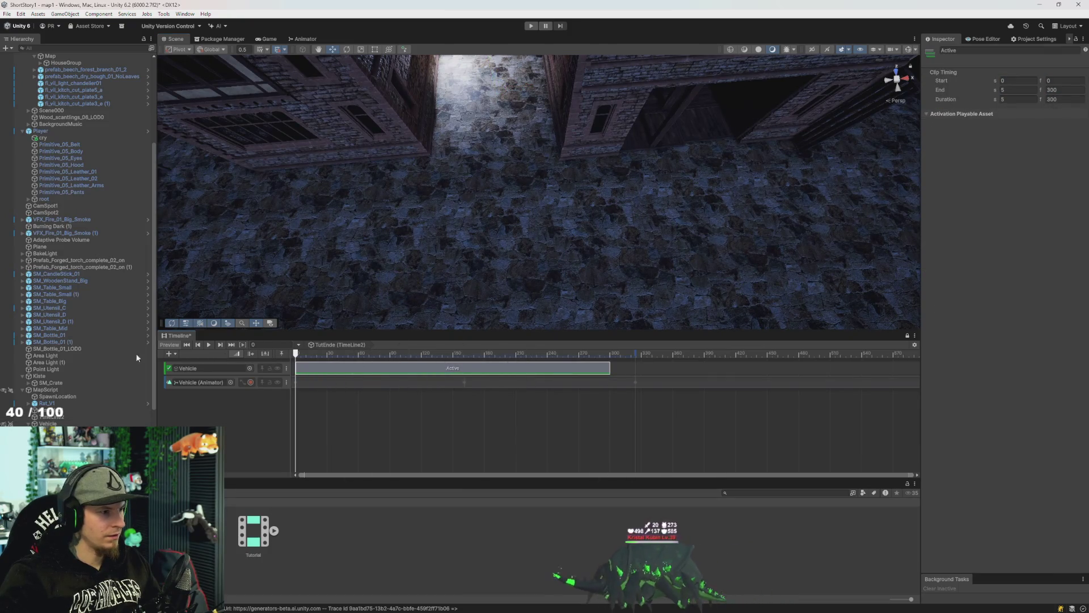
Select the Vehicle's Animator track to show its recorded position curves.
left_click(387, 361)
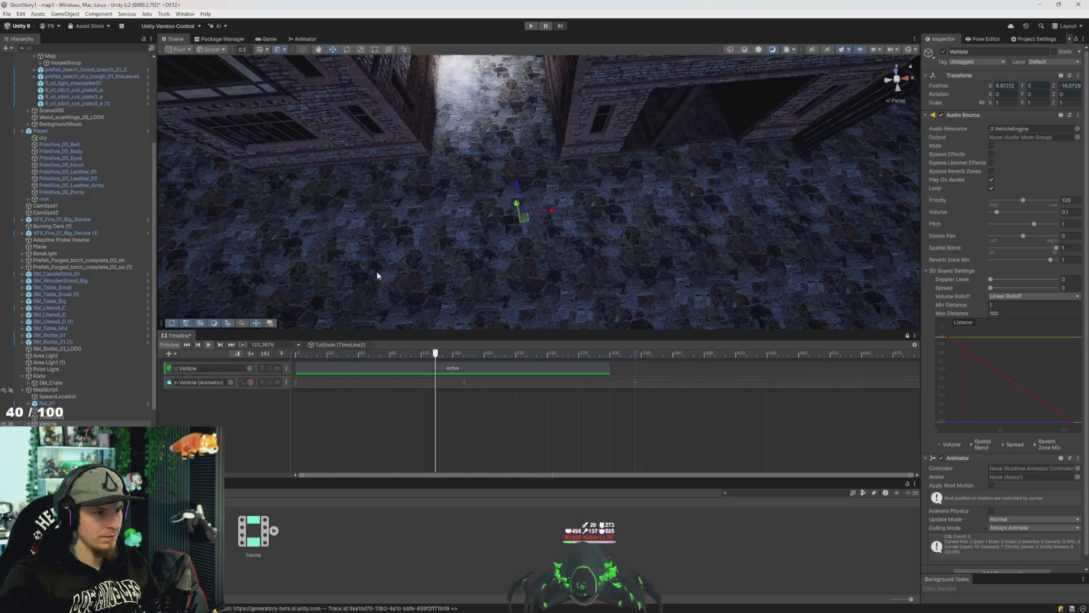
left_click(364, 384)
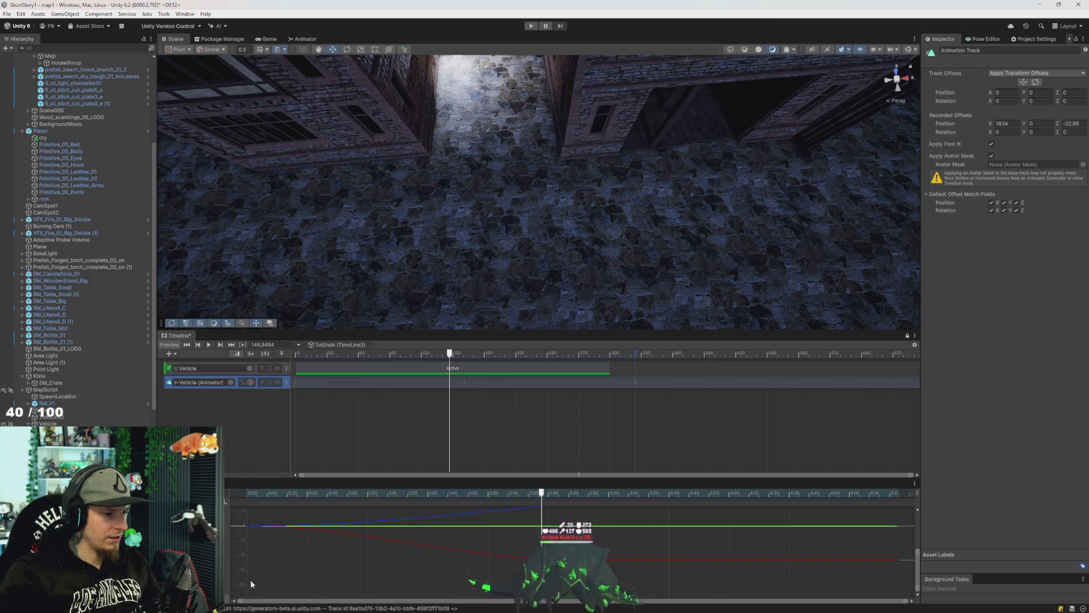
mouse_move(533, 270)
left_mouse_down()
mouse_move(613, 287)
mouse_move(549, 272)
mouse_move(520, 246)
mouse_move(516, 255)
left_mouse_up()
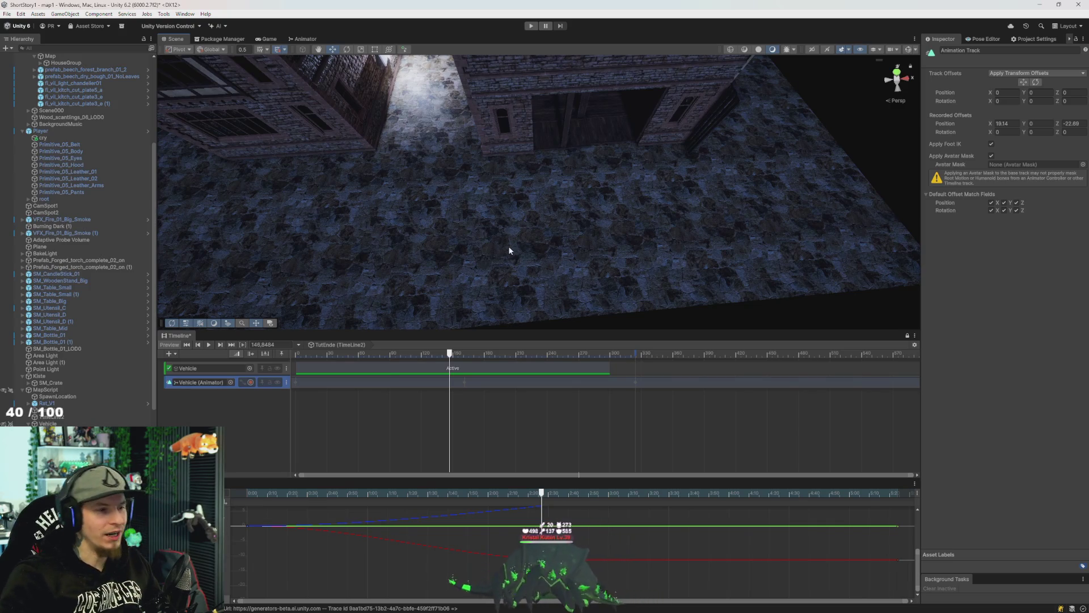
left_click_drag(494, 247, 482, 259)
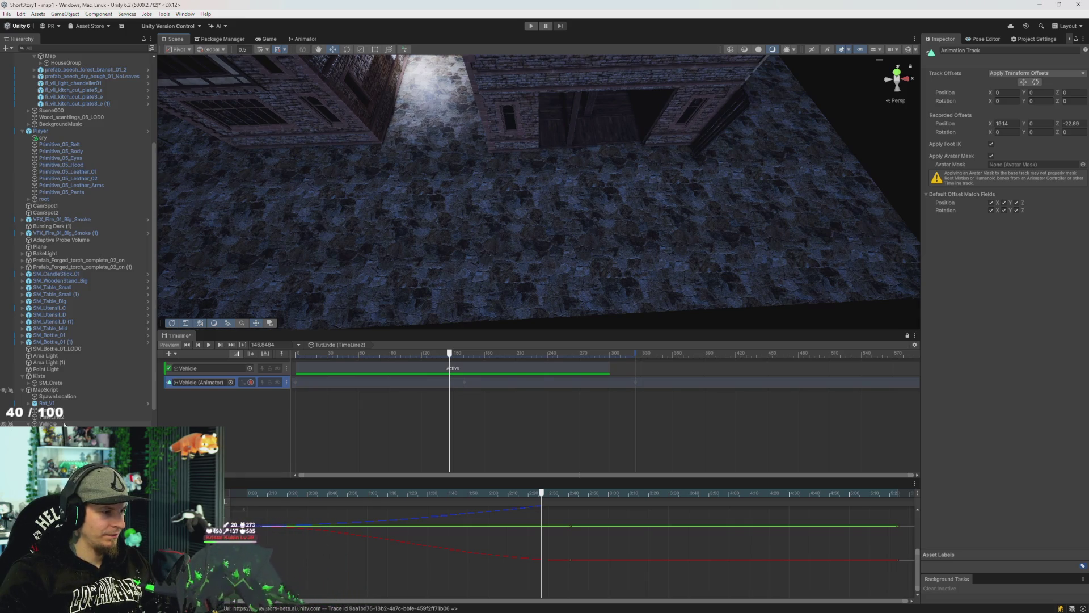
Select the key on the red X curve and drag its tangent to bend the curve lower.
left_click(49, 424)
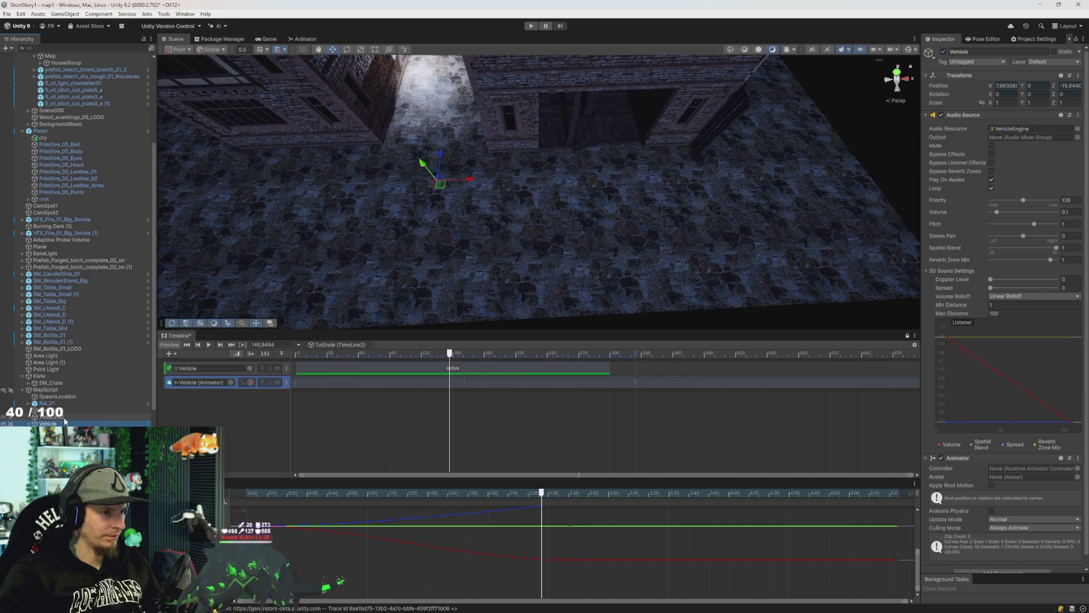
left_click(570, 560)
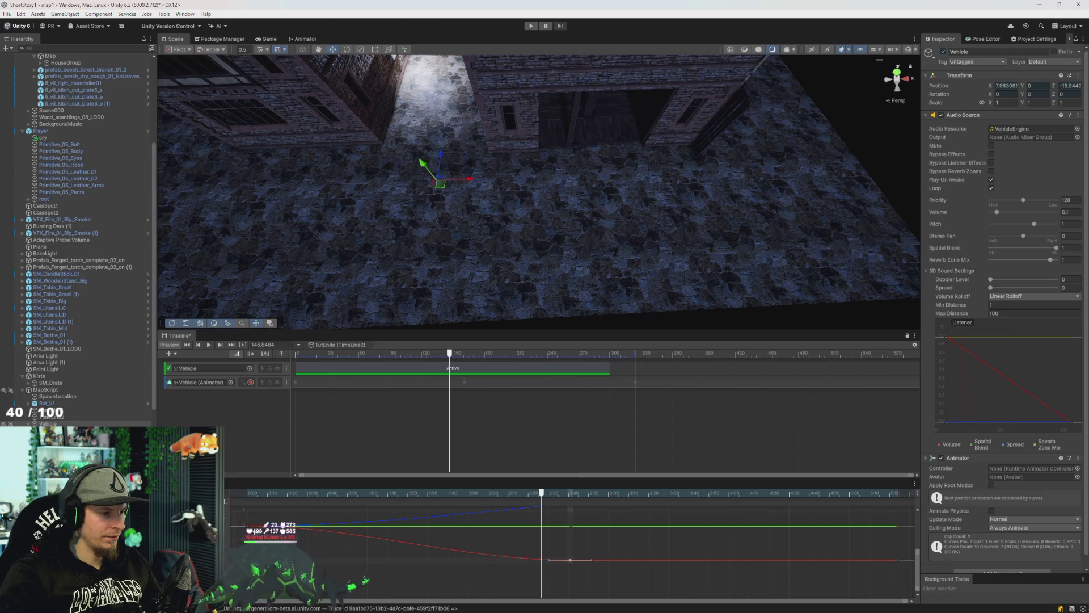
left_click_drag(292, 530, 302, 540)
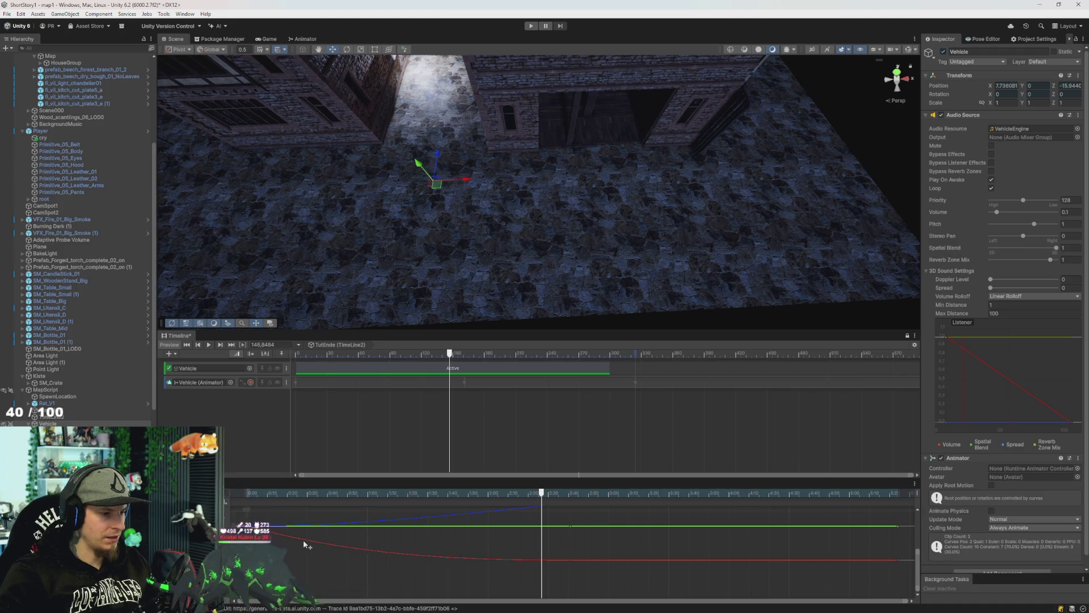
left_click_drag(533, 494, 302, 493)
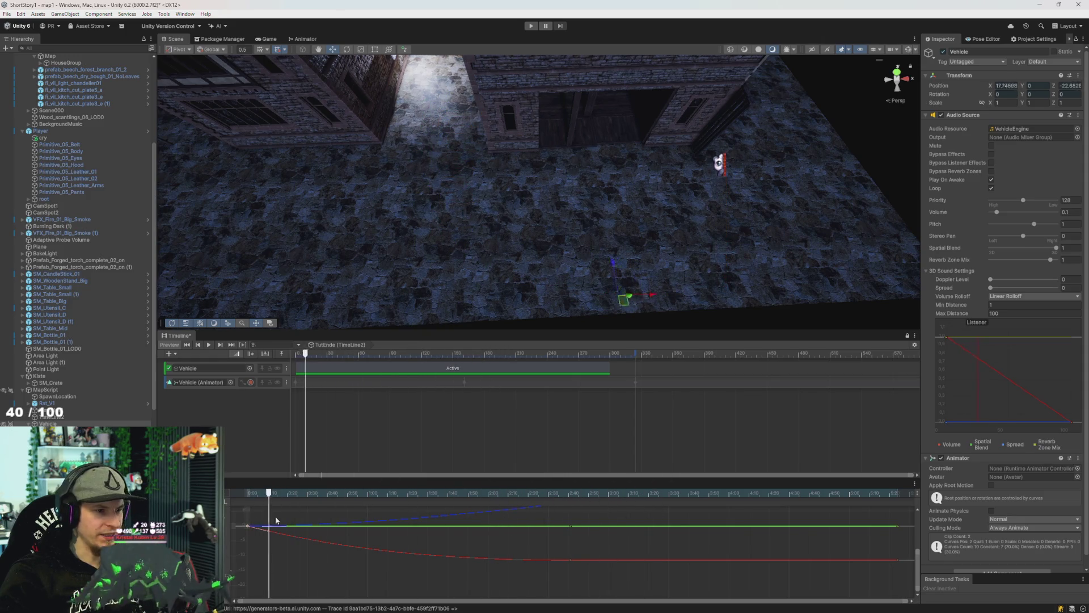
Scrub and play the TutEnde timeline to preview the Vehicle's drive.
mouse_move(336, 527)
left_mouse_down()
mouse_move(766, 538)
mouse_move(244, 539)
left_mouse_up()
mouse_move(297, 243)
left_mouse_down()
mouse_move(473, 331)
mouse_move(316, 319)
mouse_move(380, 302)
mouse_move(433, 253)
mouse_move(374, 294)
mouse_move(408, 246)
mouse_move(429, 248)
left_mouse_up()
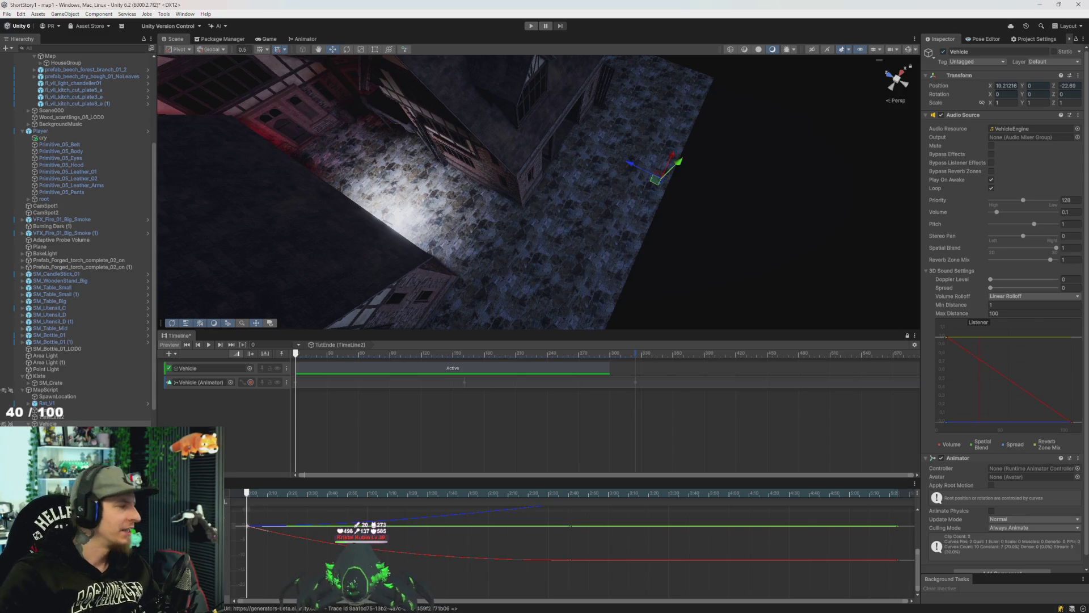
left_click(307, 356)
mouse_move(307, 355)
left_mouse_down()
mouse_move(360, 355)
mouse_move(302, 355)
mouse_move(335, 354)
left_mouse_up()
left_click(48, 423)
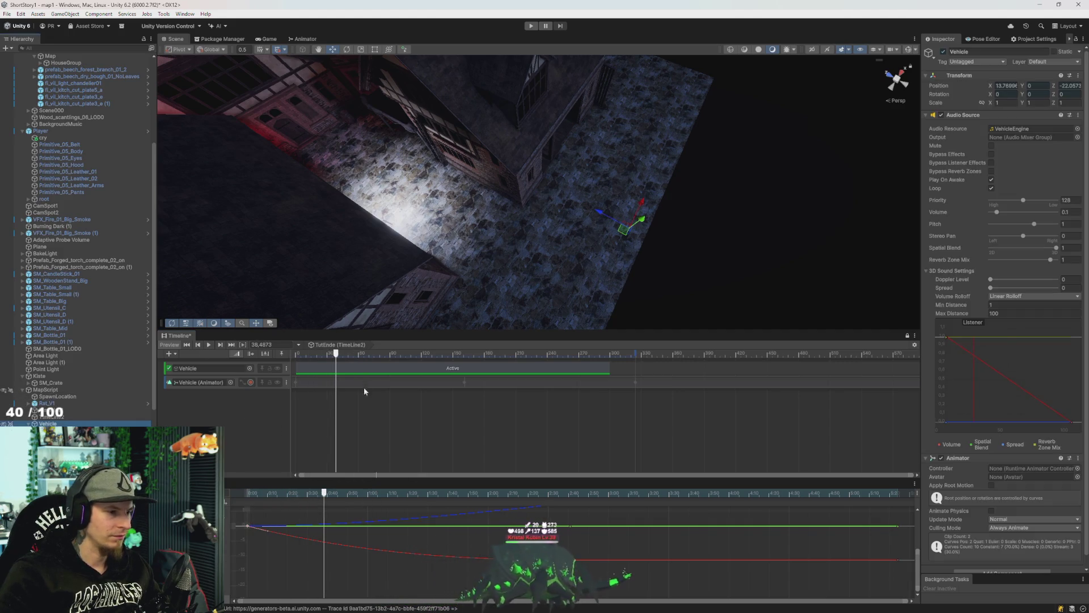
left_click(209, 344)
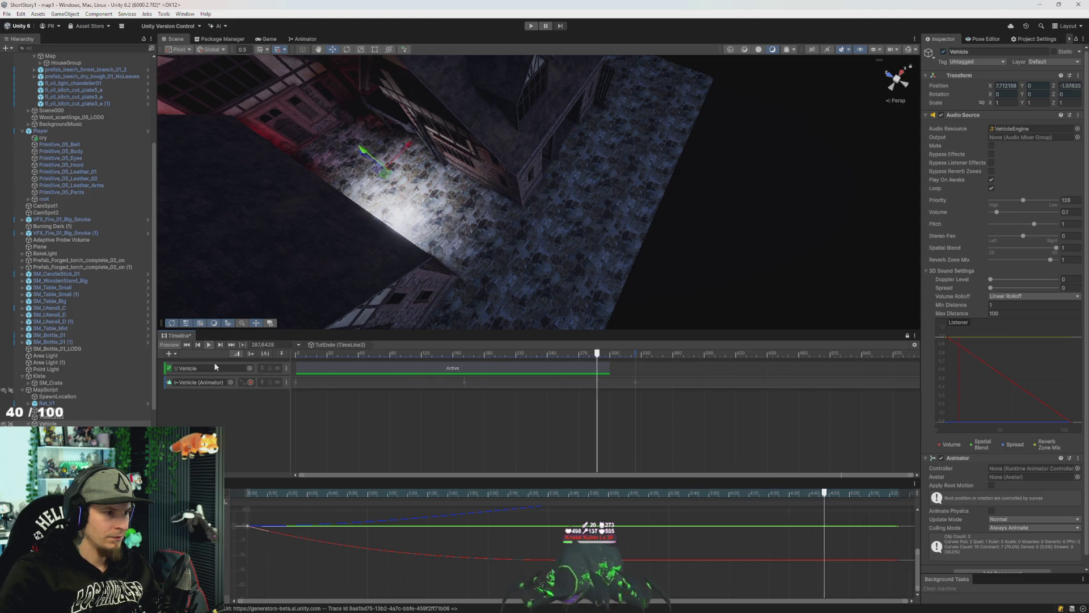
Drag the Vehicle track's final position keys later to about 3:10.
left_click(466, 383)
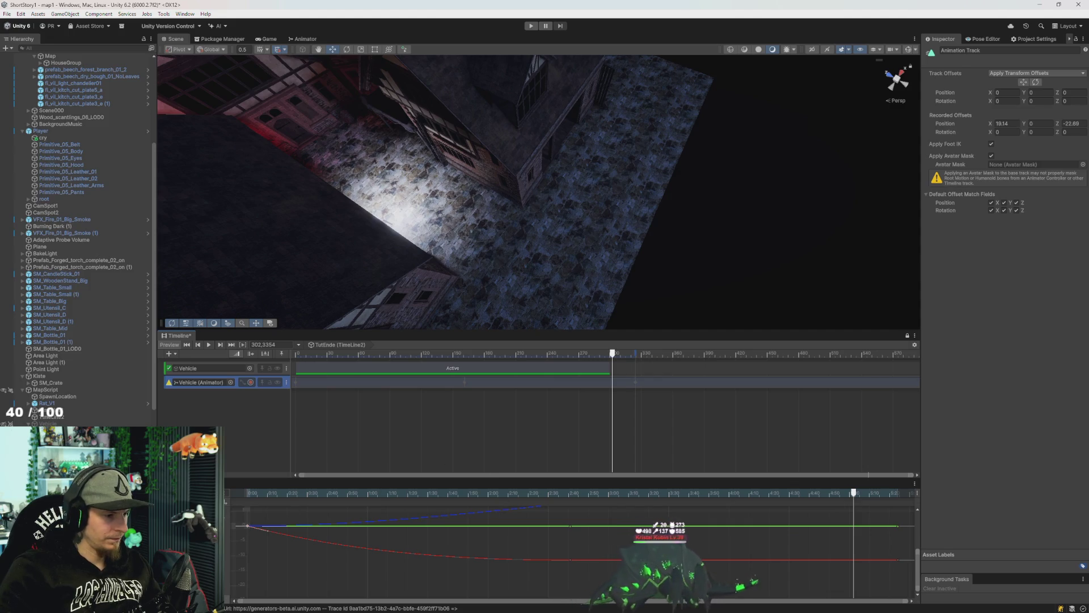
mouse_move(570, 511)
left_mouse_down()
mouse_move(673, 513)
mouse_move(633, 520)
left_mouse_up()
scroll(559, 532, "right", 10)
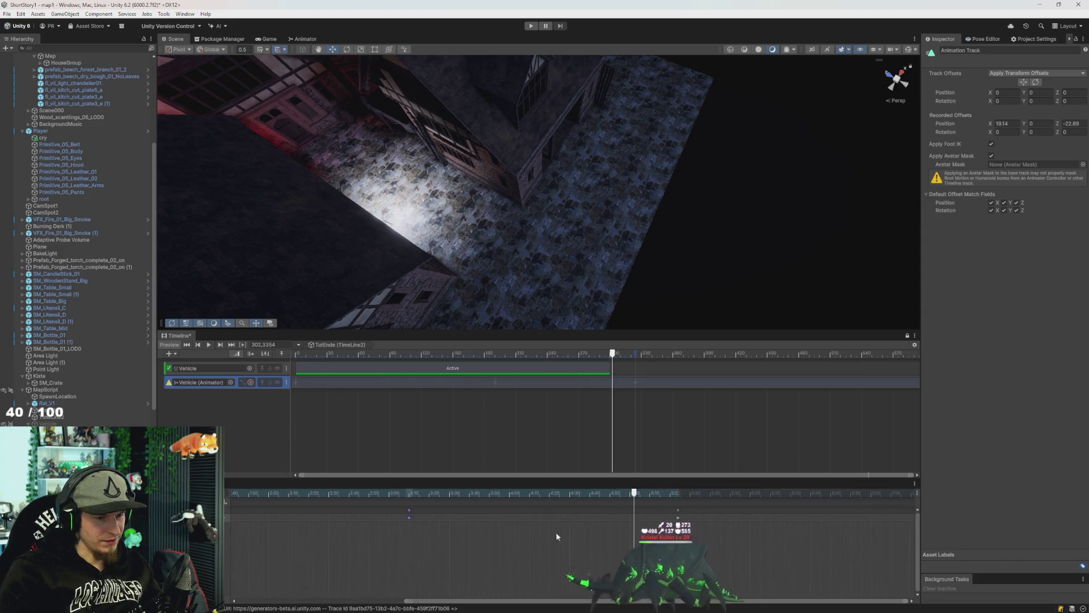
Jump to frame 182 and scrub the timeline to check the Vehicle's motion.
scroll(475, 506, "left", 10)
scroll(590, 513, "right", 15)
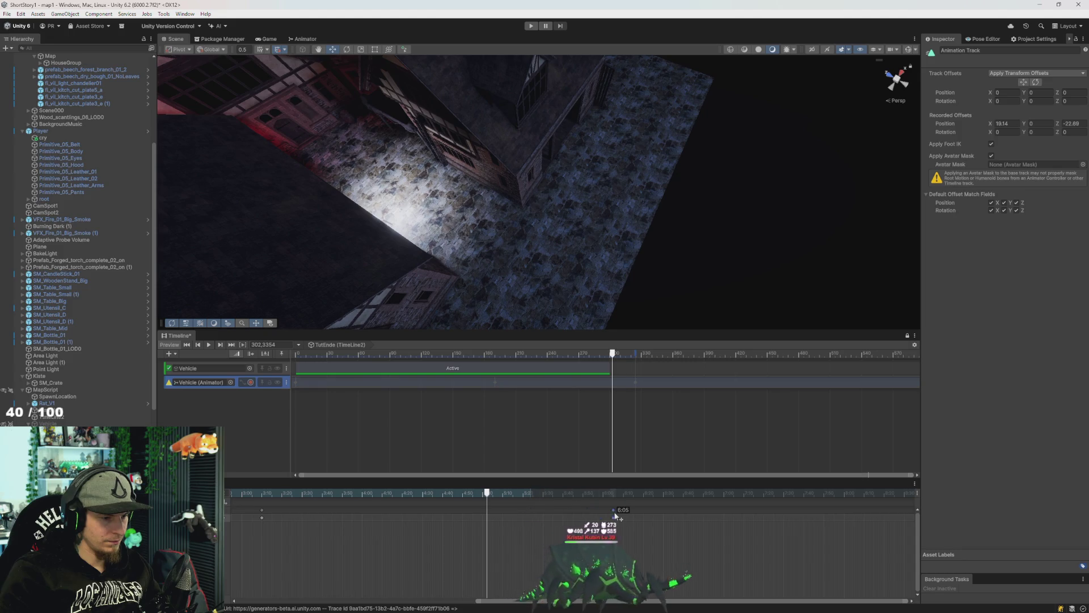
left_click(486, 353)
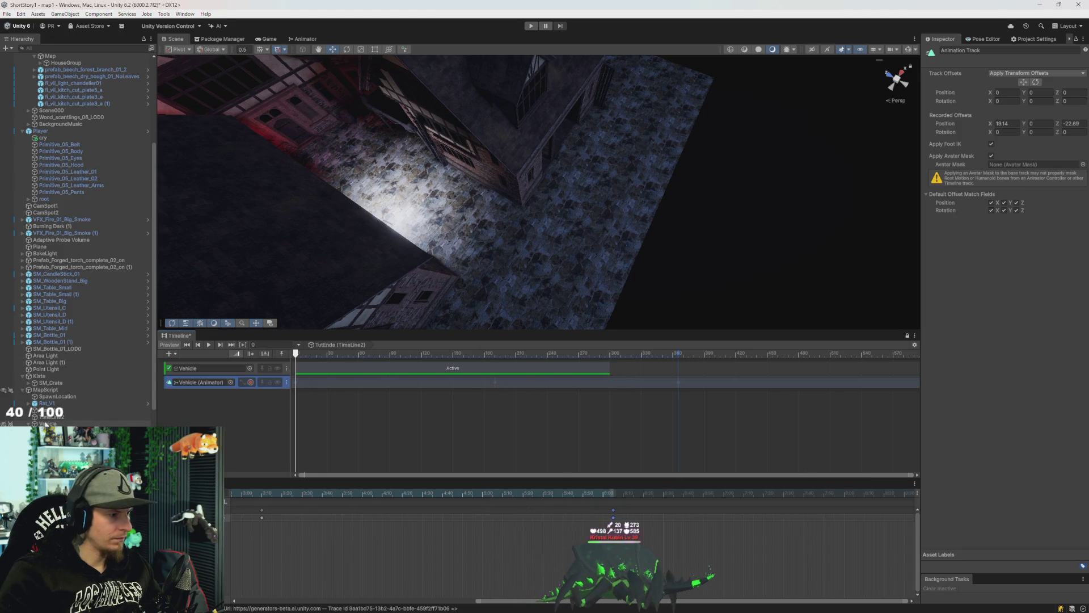
left_click(110, 423)
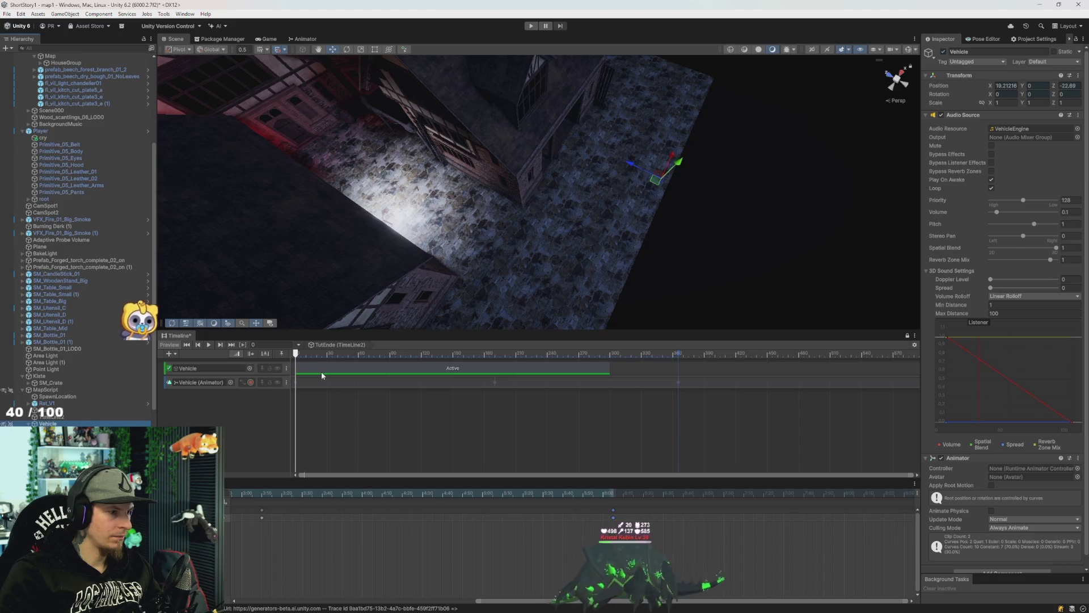
left_click_drag(362, 353, 335, 353)
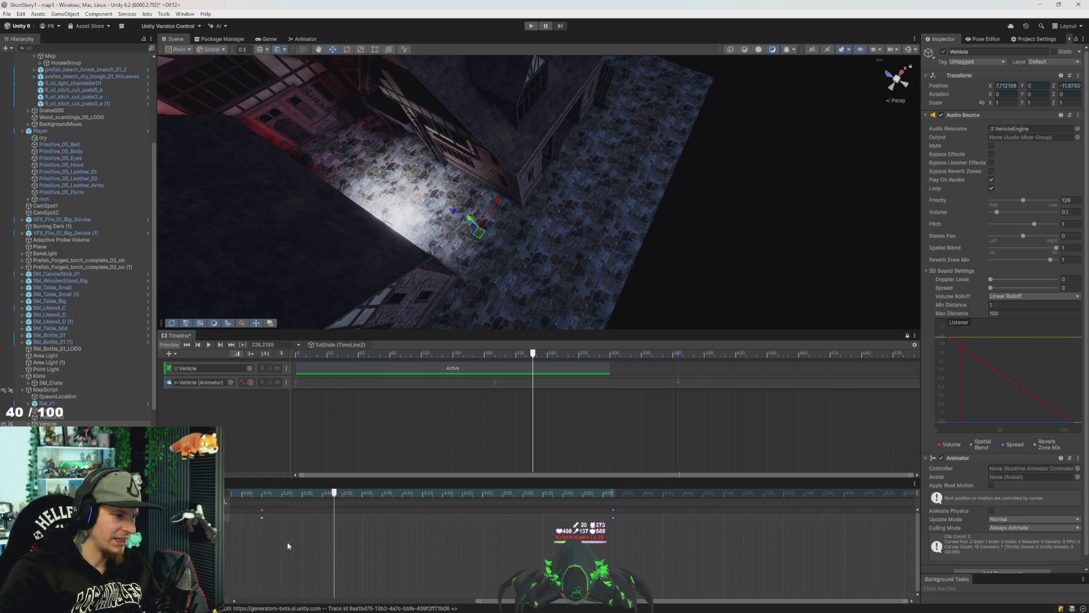
Frame all curves and flatten the red X curve's tangent at its first key.
left_click_drag(476, 600, 232, 599)
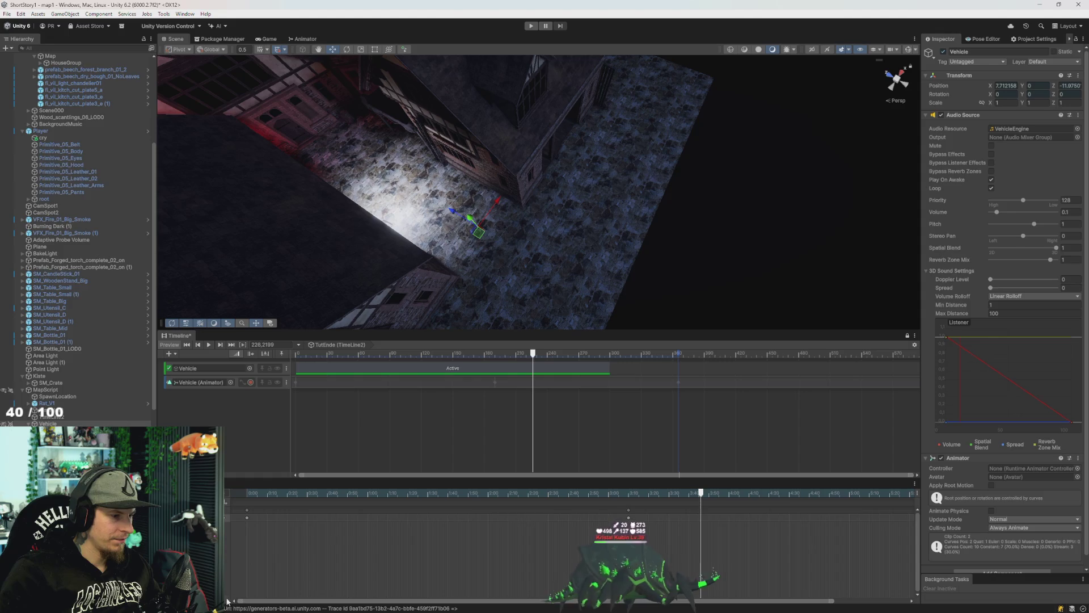
key("f")
left_click_drag(269, 530, 294, 535)
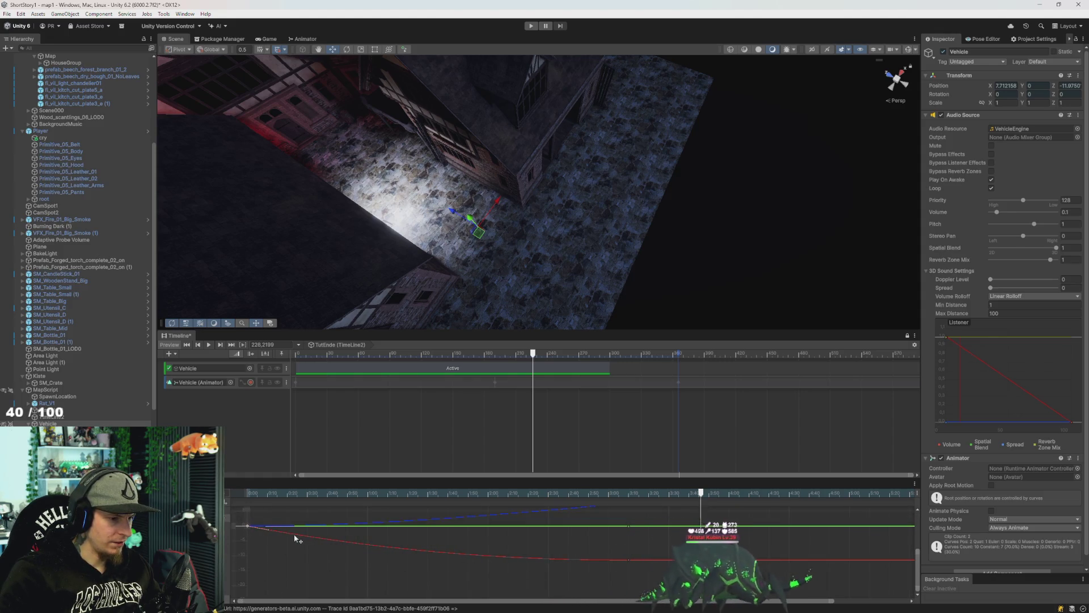
left_click(409, 352)
left_click_drag(392, 357, 249, 367)
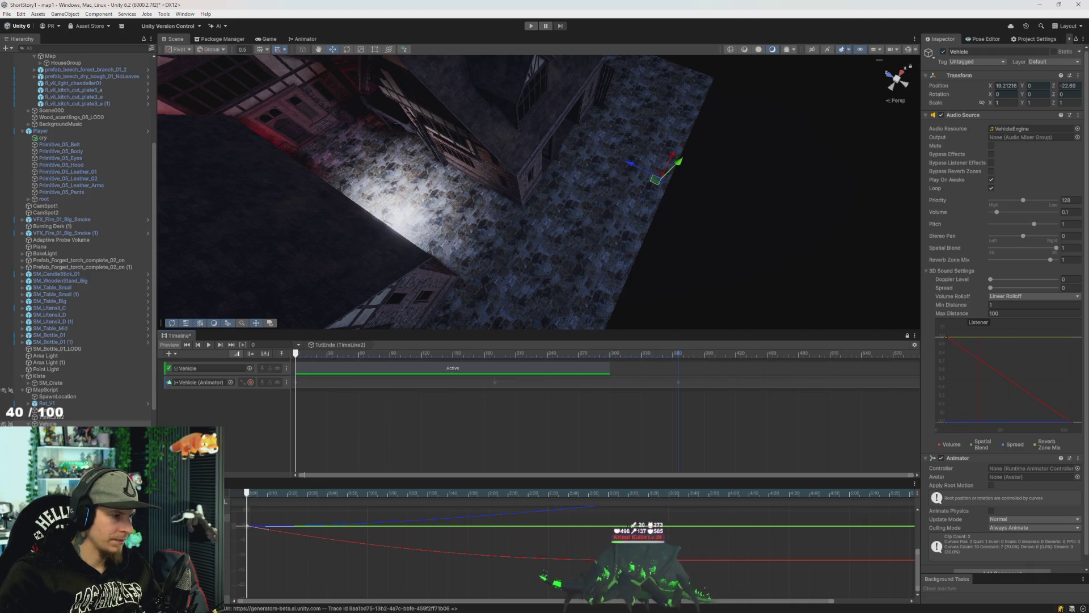
Play the timeline, switch the curves to dopesheet view, and scrub through the Vehicle's drive.
left_click(208, 344)
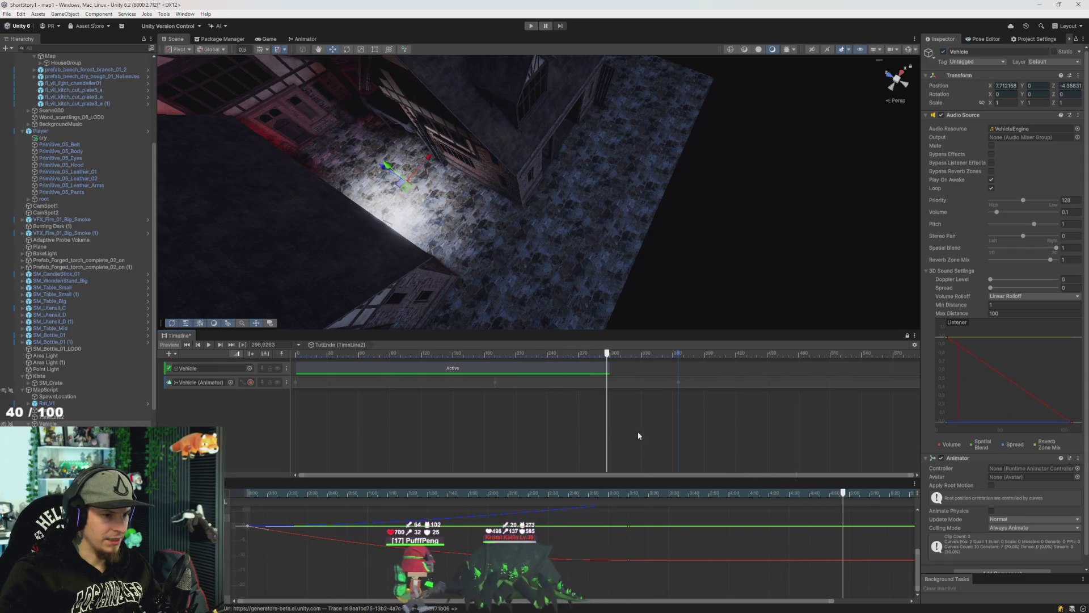
left_click(367, 566)
key("c")
scroll(329, 533, "right", 5)
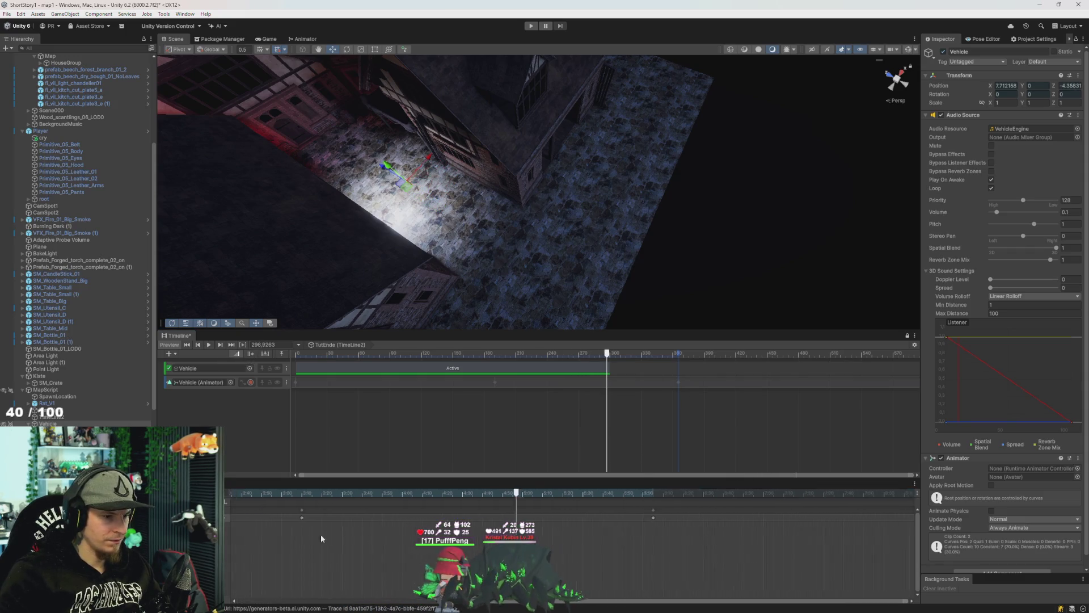
left_click_drag(488, 354, 223, 346)
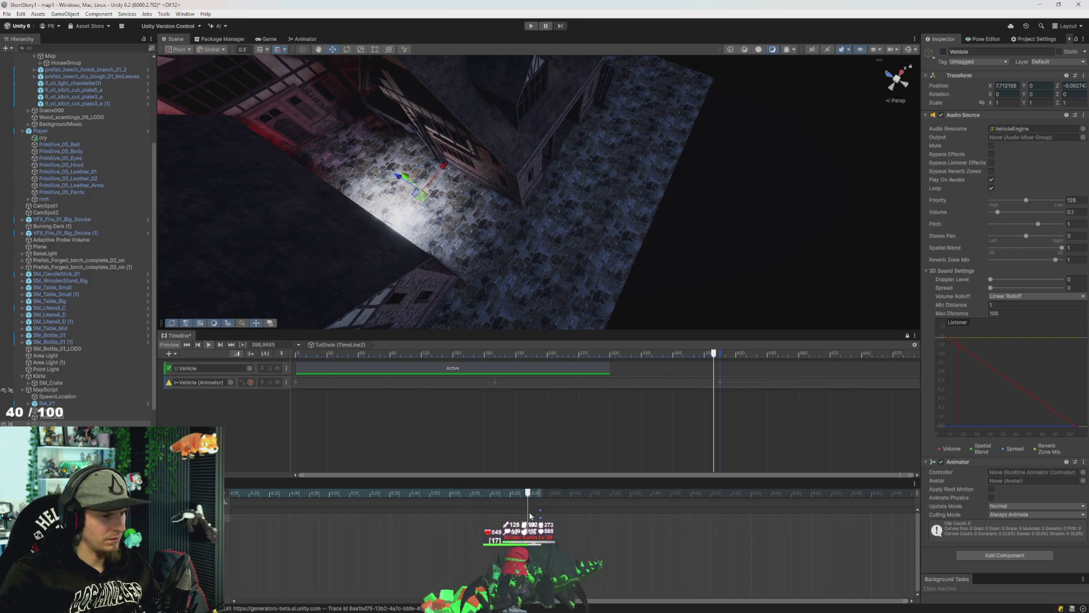
left_click_drag(714, 353, 550, 353)
mouse_move(225, 501)
left_mouse_down()
mouse_move(379, 499)
mouse_move(328, 500)
left_mouse_up()
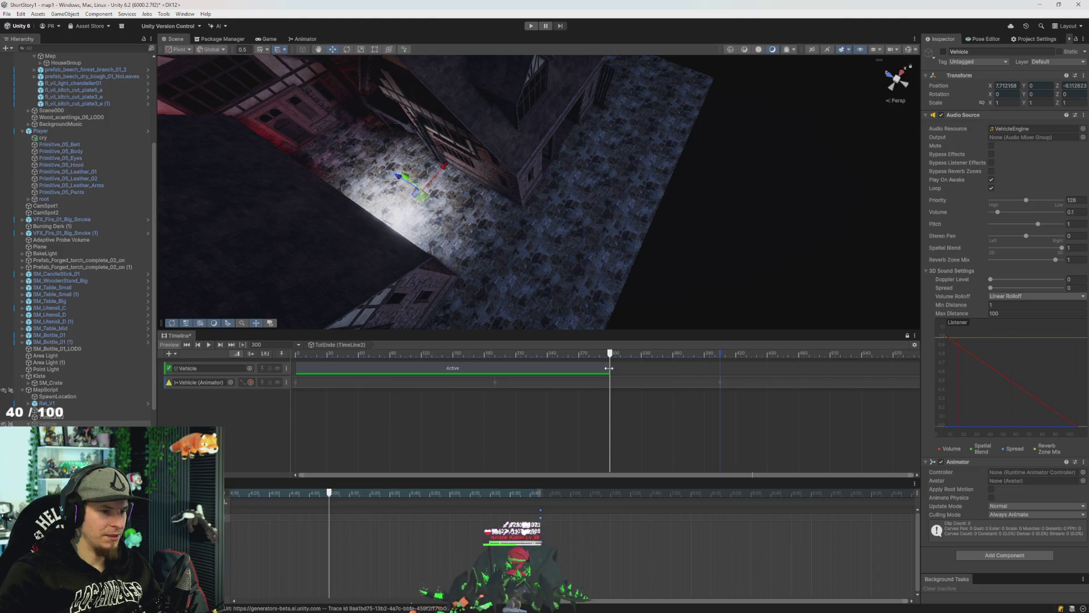
Extend the Vehicle's Active clip past frame 342, zoom out, and replay the timeline.
left_click_drag(612, 372, 809, 380)
mouse_move(447, 492)
left_mouse_down()
mouse_move(275, 494)
mouse_move(474, 509)
mouse_move(379, 503)
left_mouse_up()
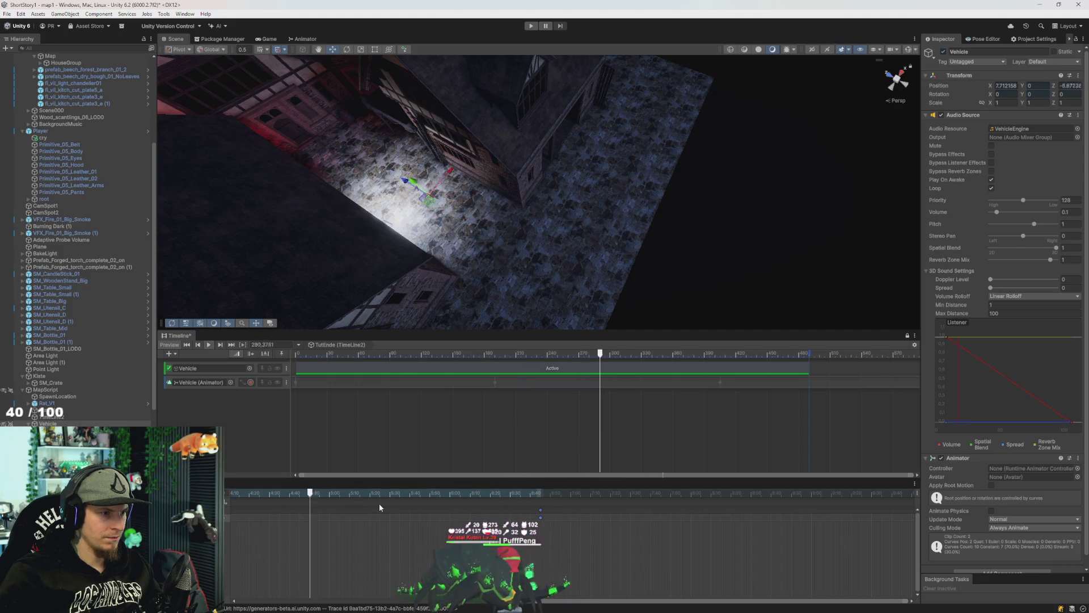
scroll(480, 402, "down", 2)
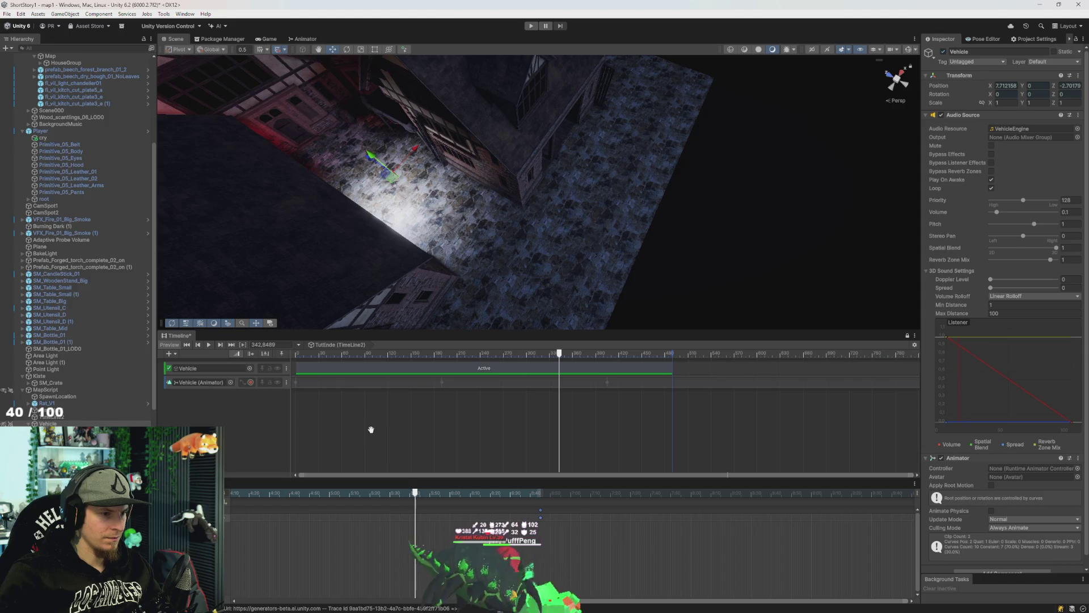
left_click(186, 345)
key("space")
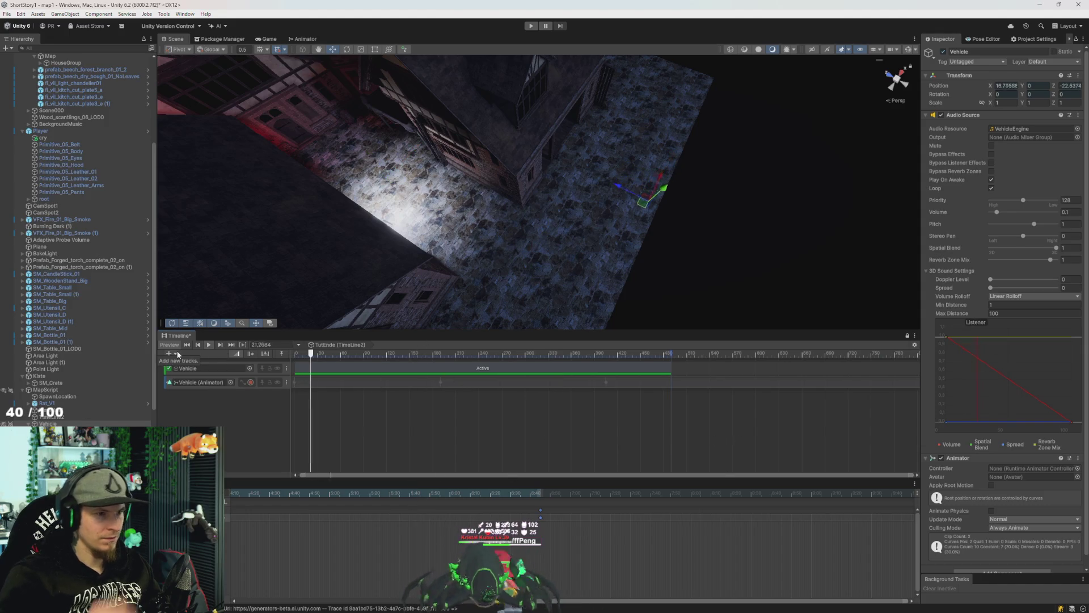
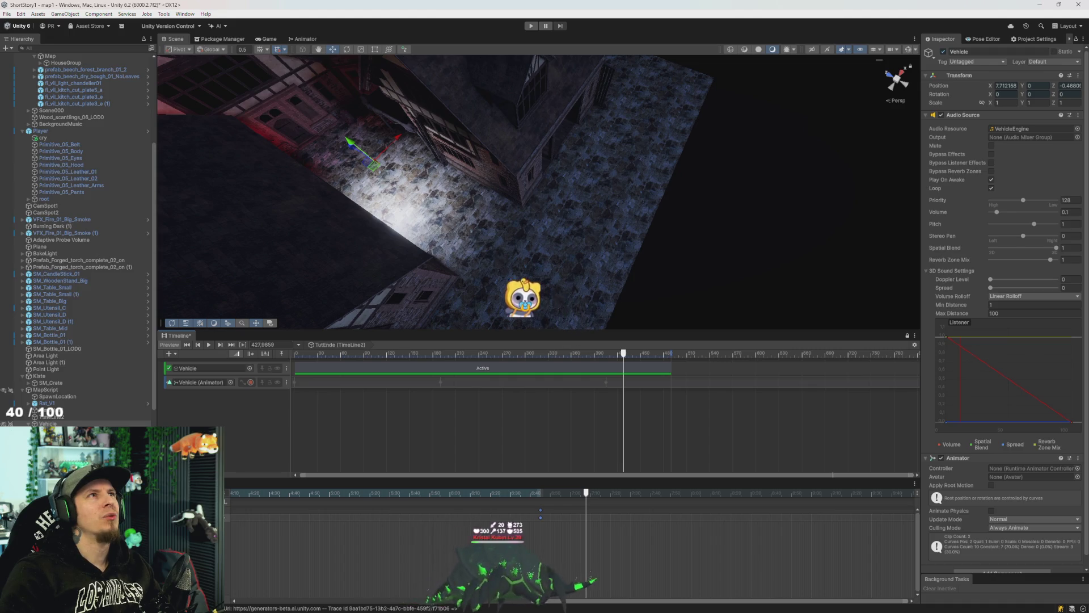
Run an Epidemic Sound sound-effects search for 'explosion'.
key("alt+Tab")
key("alt+Tab")
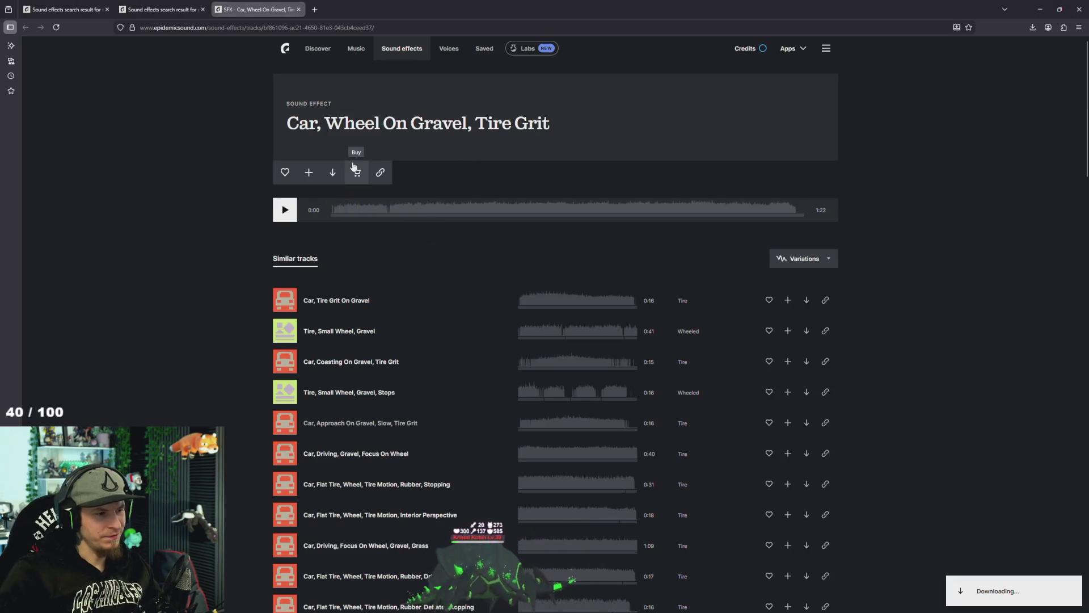
left_click(413, 49)
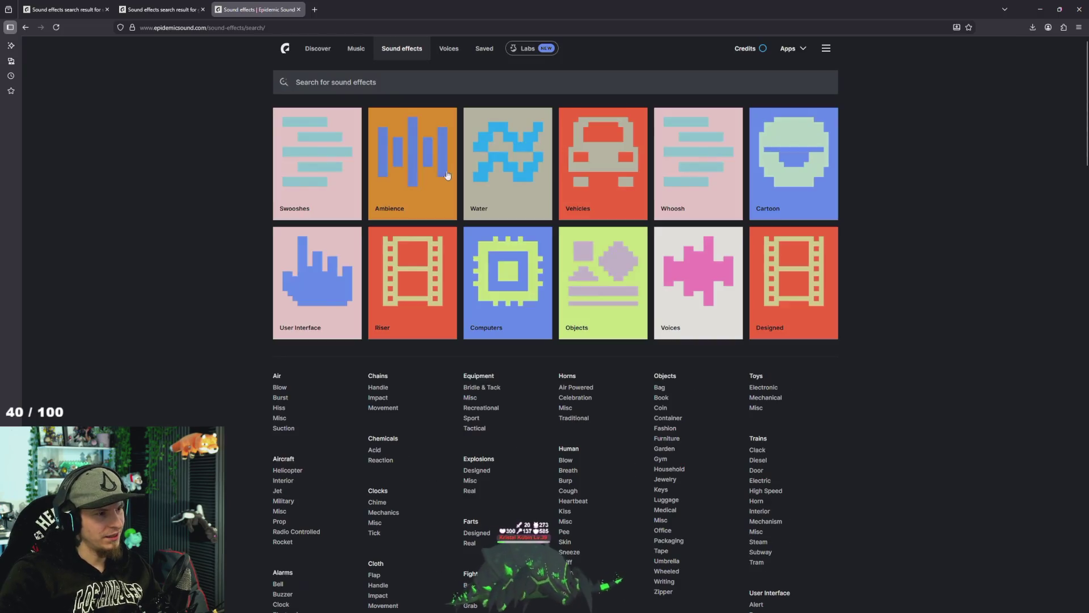
left_click(385, 88)
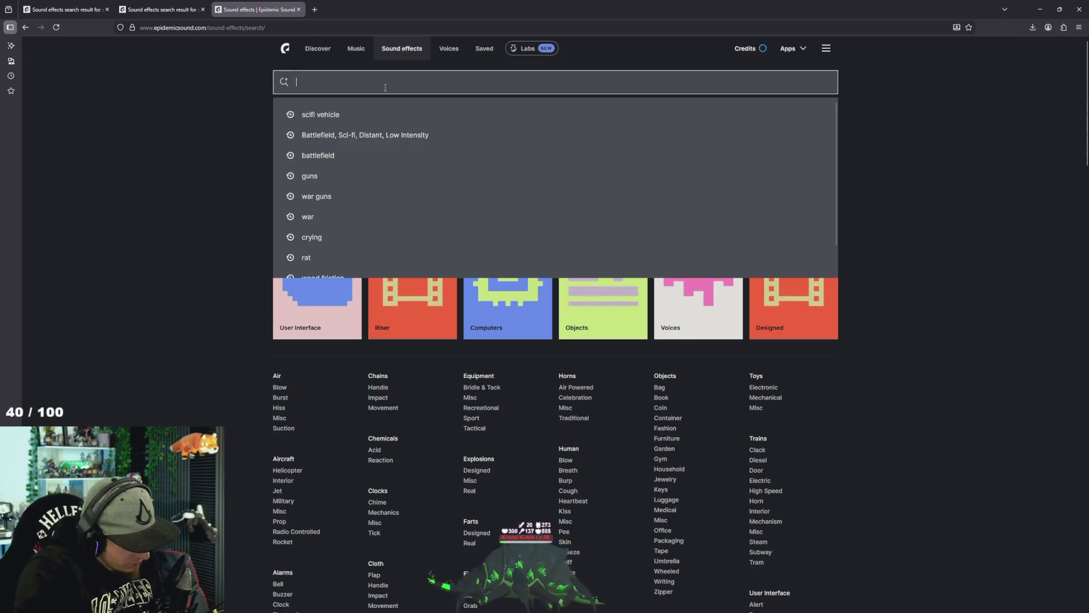
type("explosion")
key("Return")
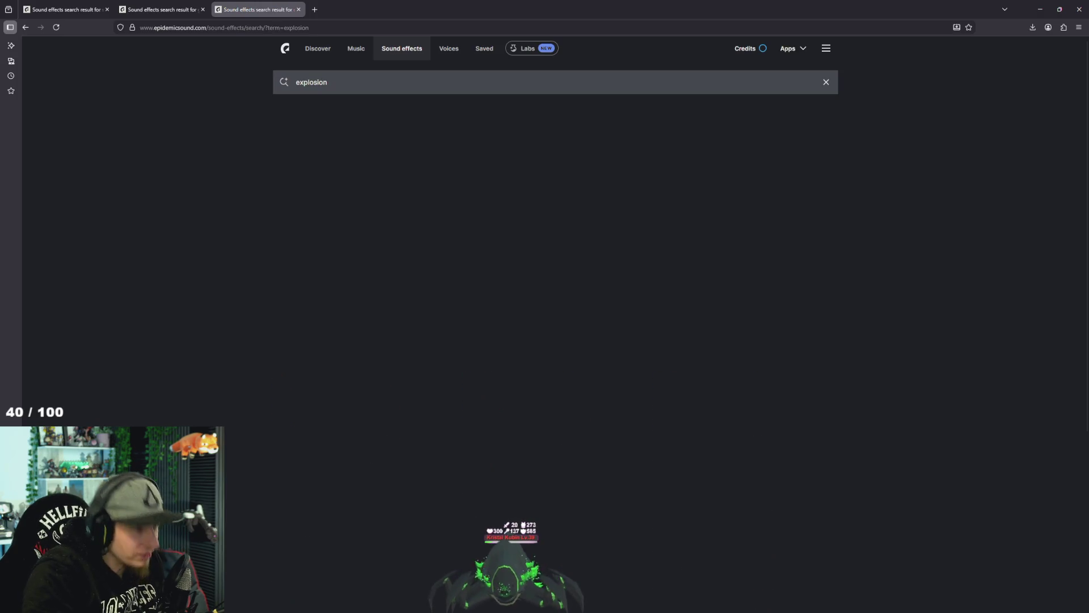
Preview Sci-Fi Explosion 06, Loud Powerful Blast, and Futuristic Explosion 01 and 05.
left_click(283, 187)
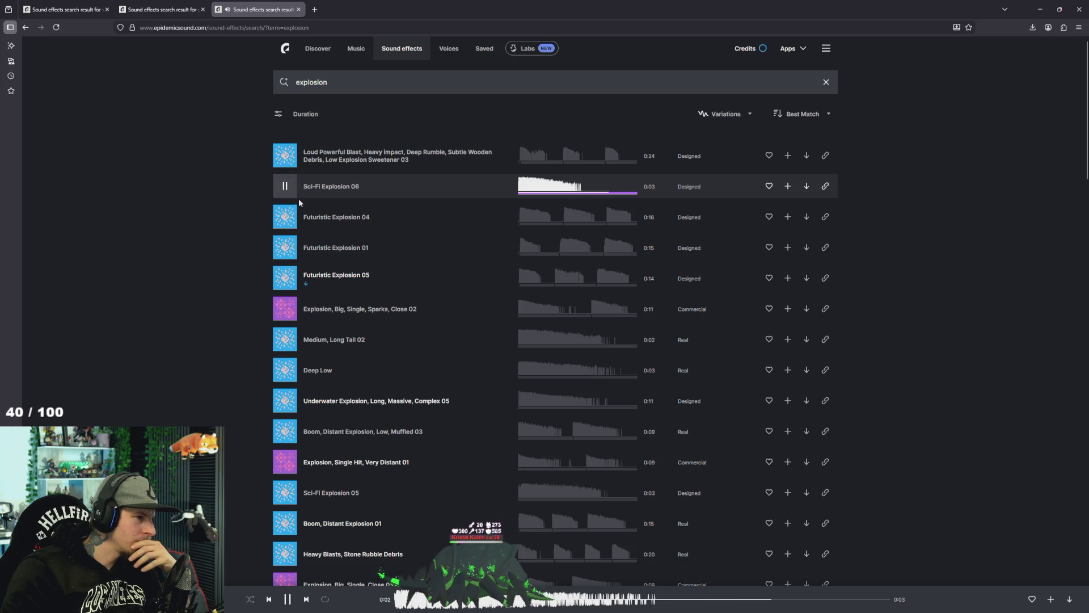
left_click(284, 157)
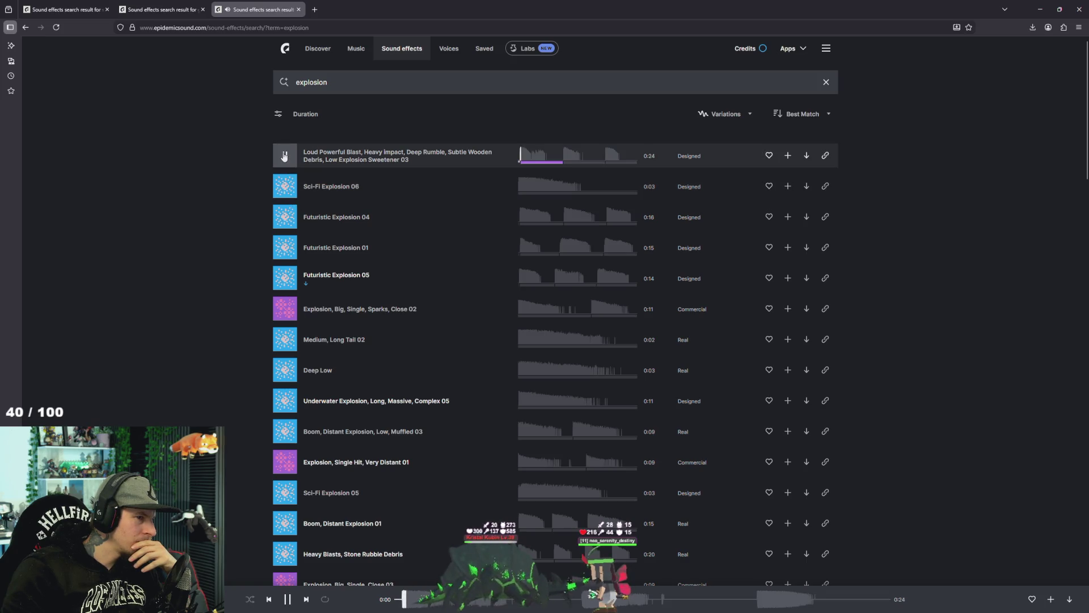
left_click(285, 248)
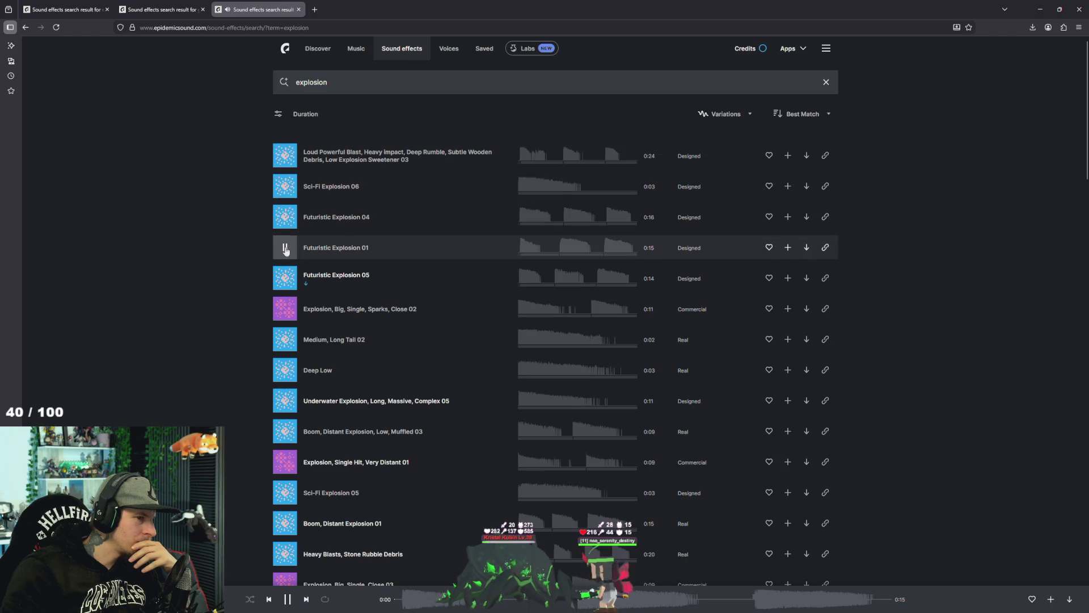
left_click(286, 280)
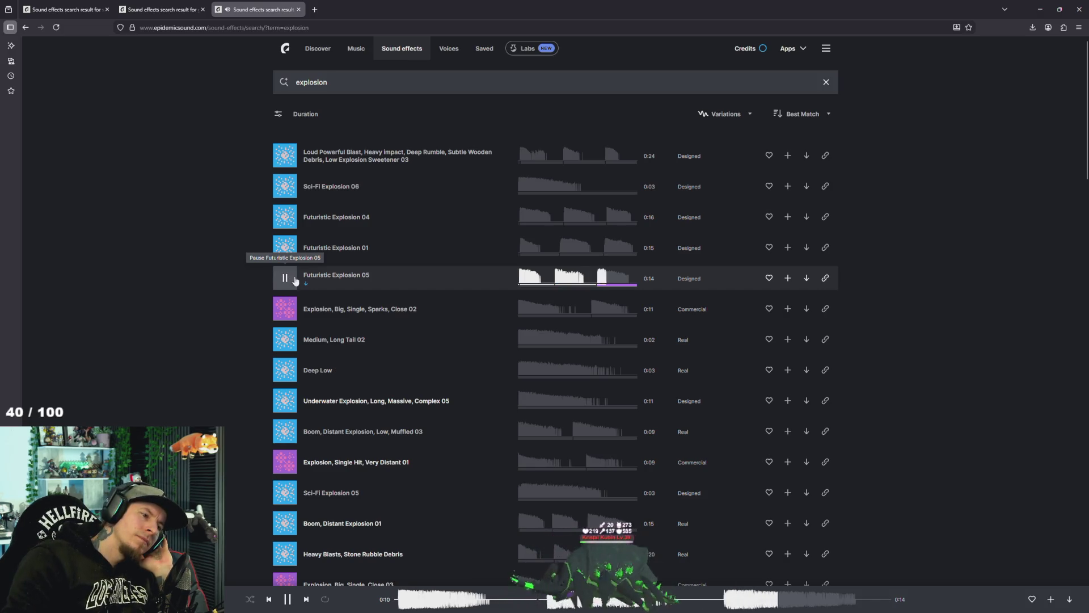
left_click(539, 291)
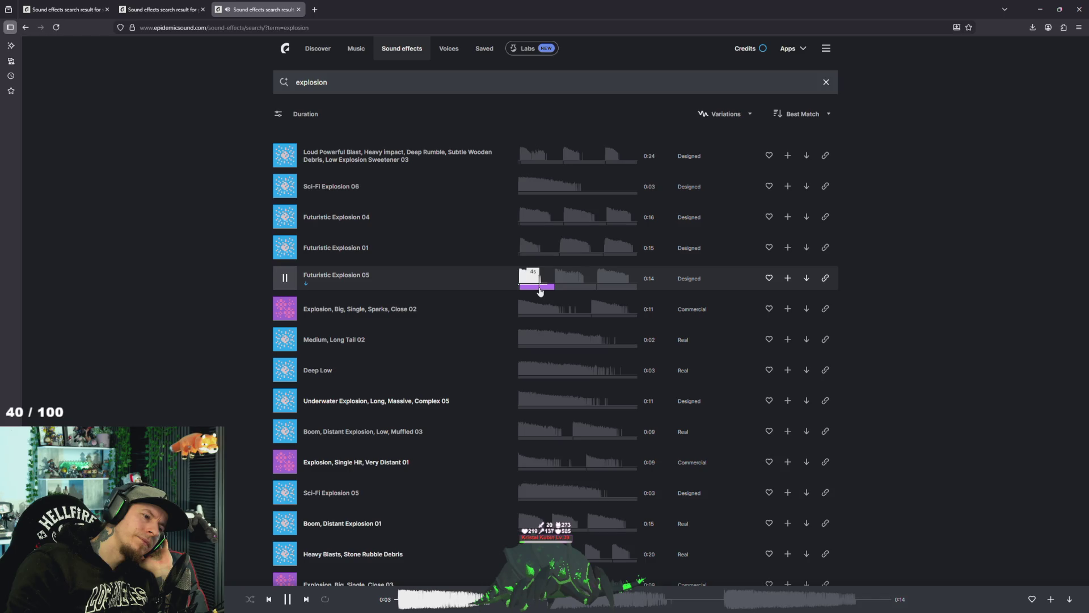
Preview further results: Boom Distant Explosion, Sci-Fi Explosion 05, Big Single Close, and the small explosions.
scroll(542, 420, "down", 2)
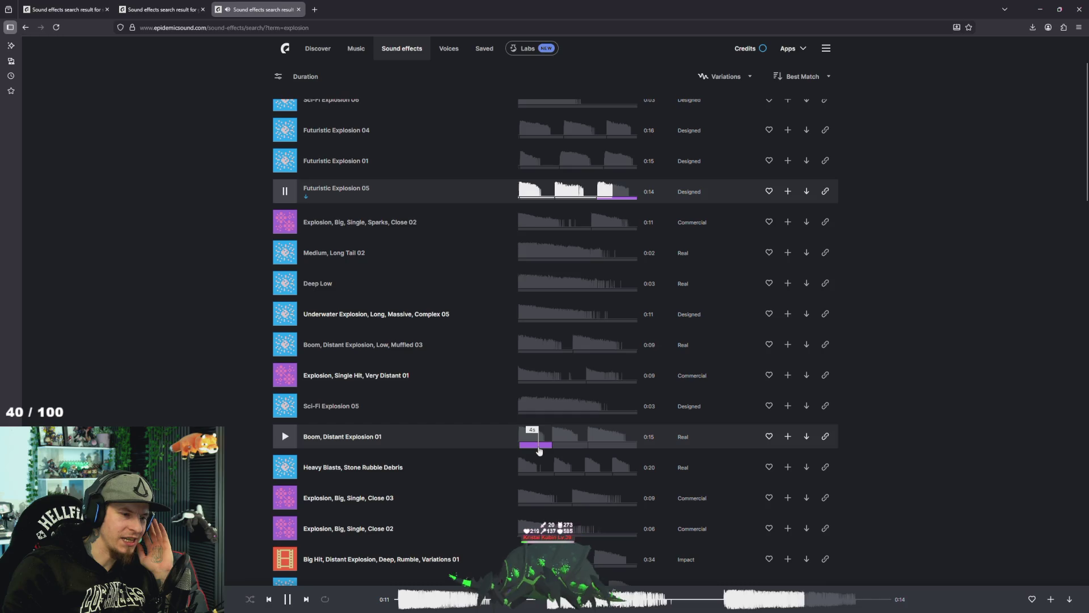
left_click(538, 450)
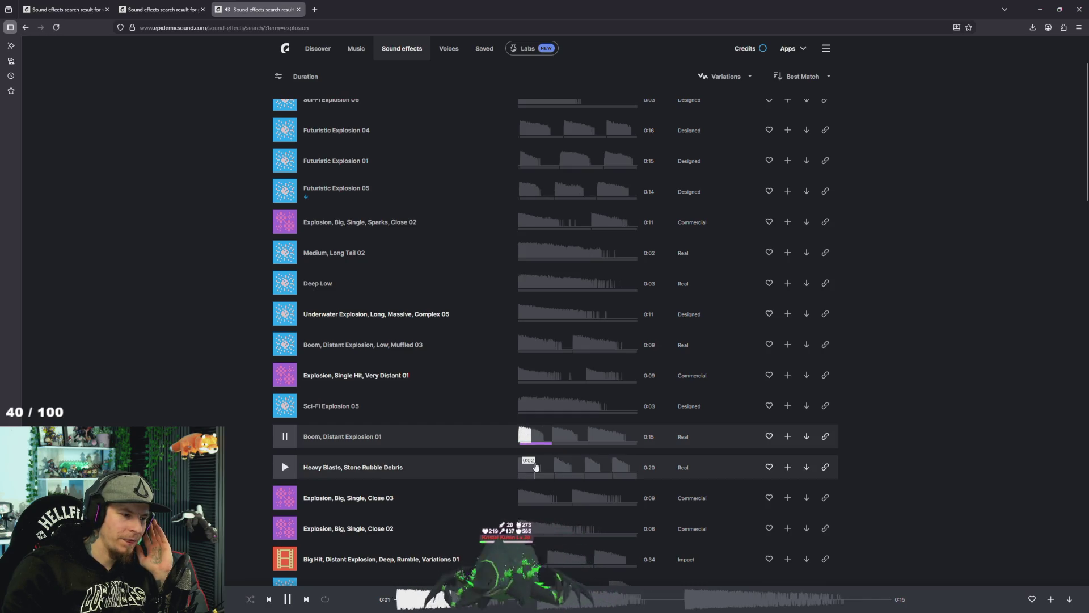
scroll(499, 437, "down", 1)
left_click(539, 363)
left_click(538, 456)
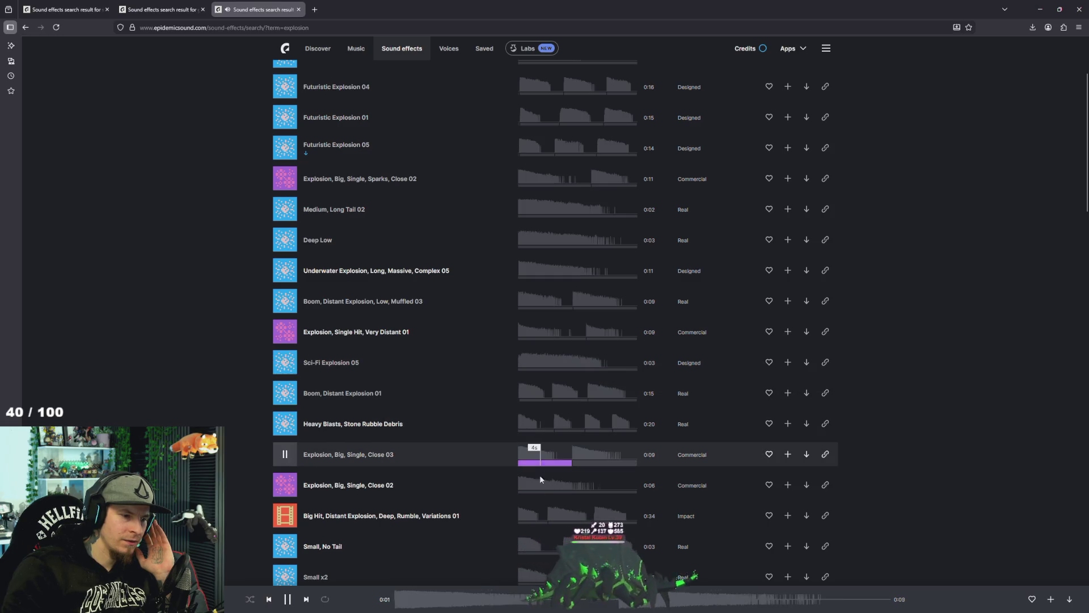
left_click(529, 525)
scroll(462, 508, "down", 1)
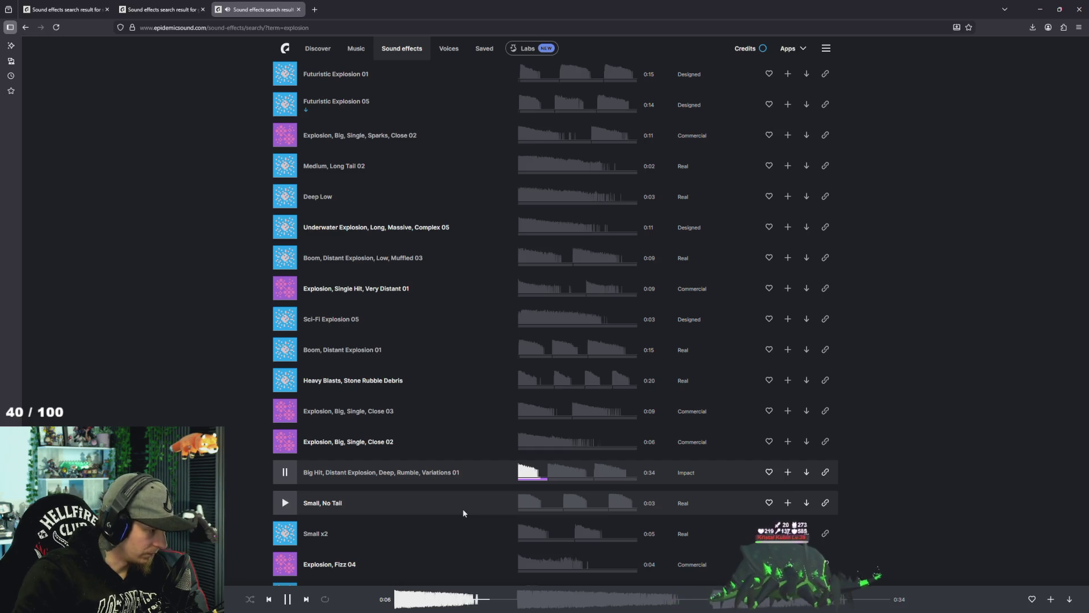
left_click(537, 516)
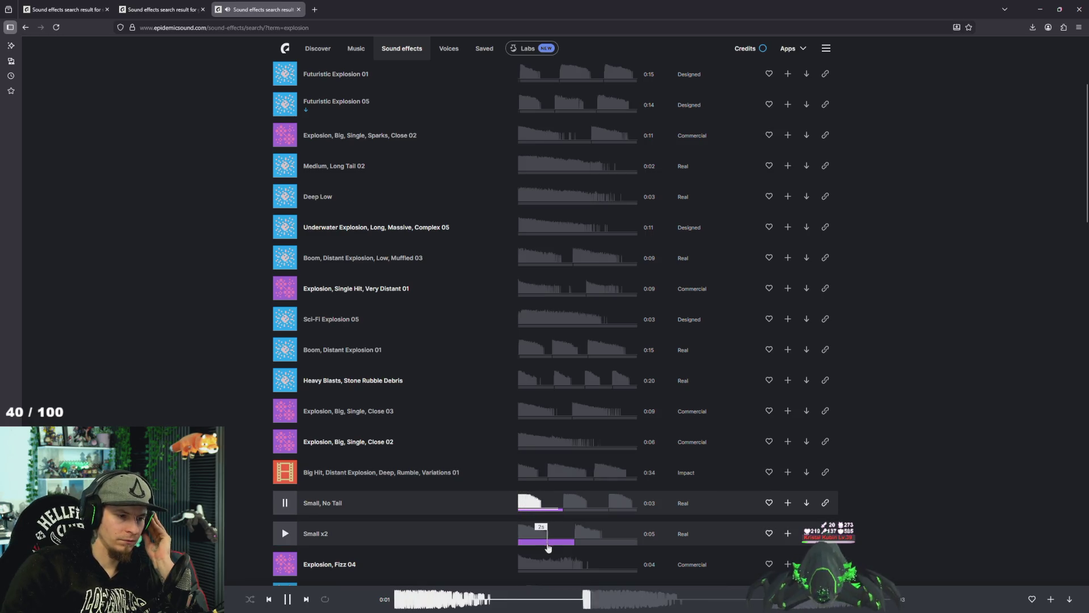
left_click(548, 543)
scroll(527, 519, "down", 4)
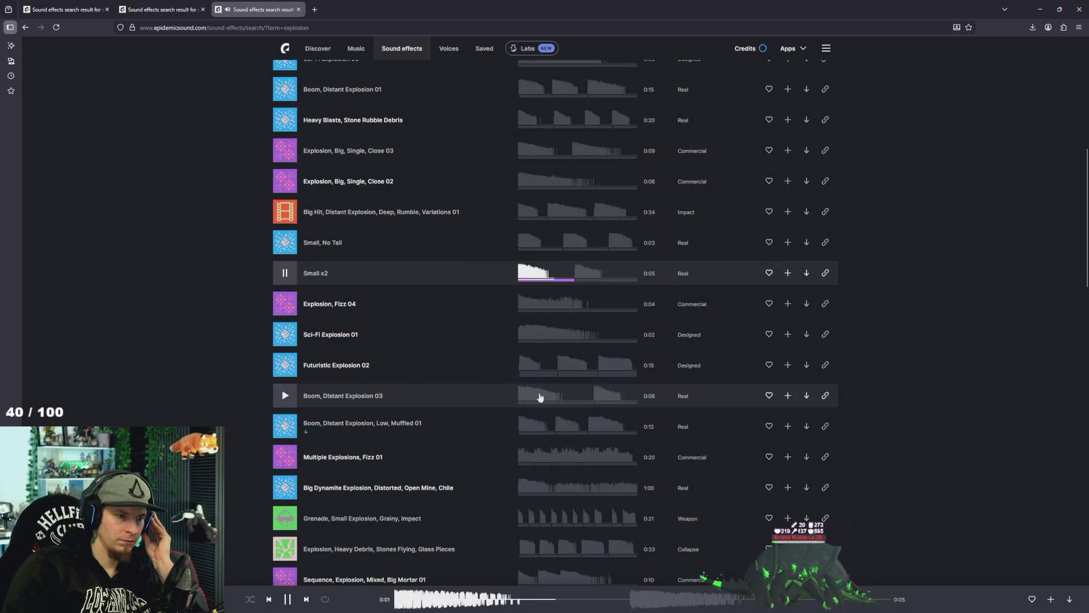
left_click(530, 437)
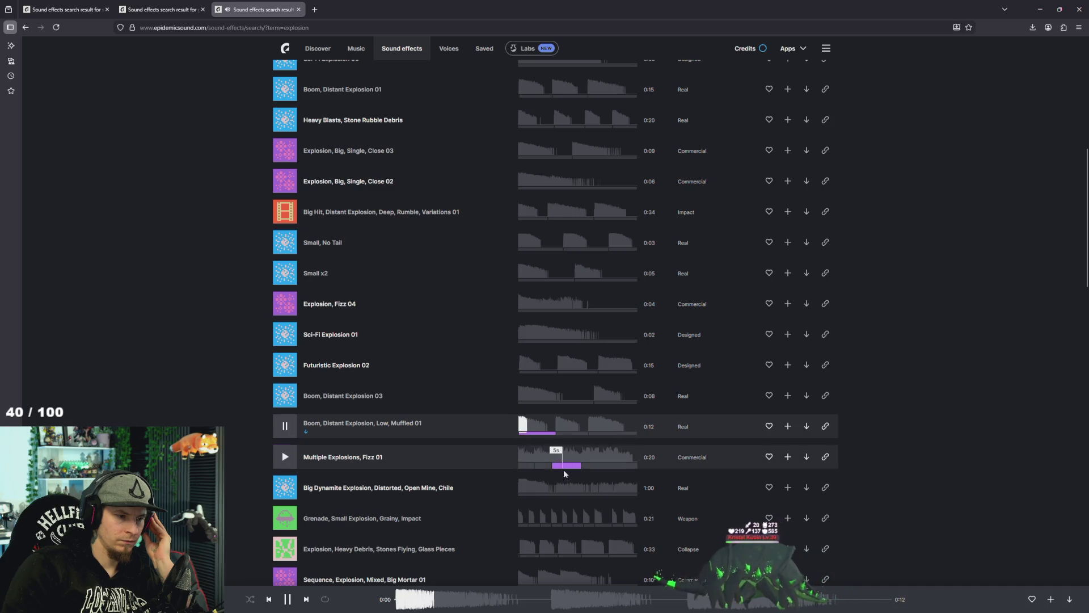
Preview the Heavy Debris, Stones Flying explosion, scrubbing its waveform between 0:00 and 0:26.
left_click(536, 558)
scroll(484, 513, "down", 4)
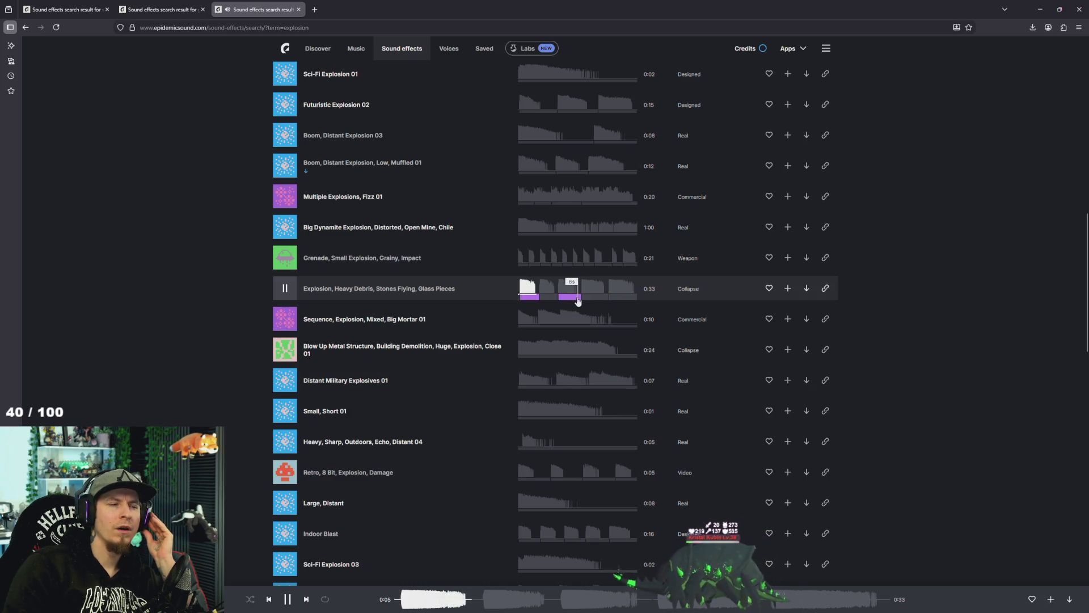
left_click(597, 300)
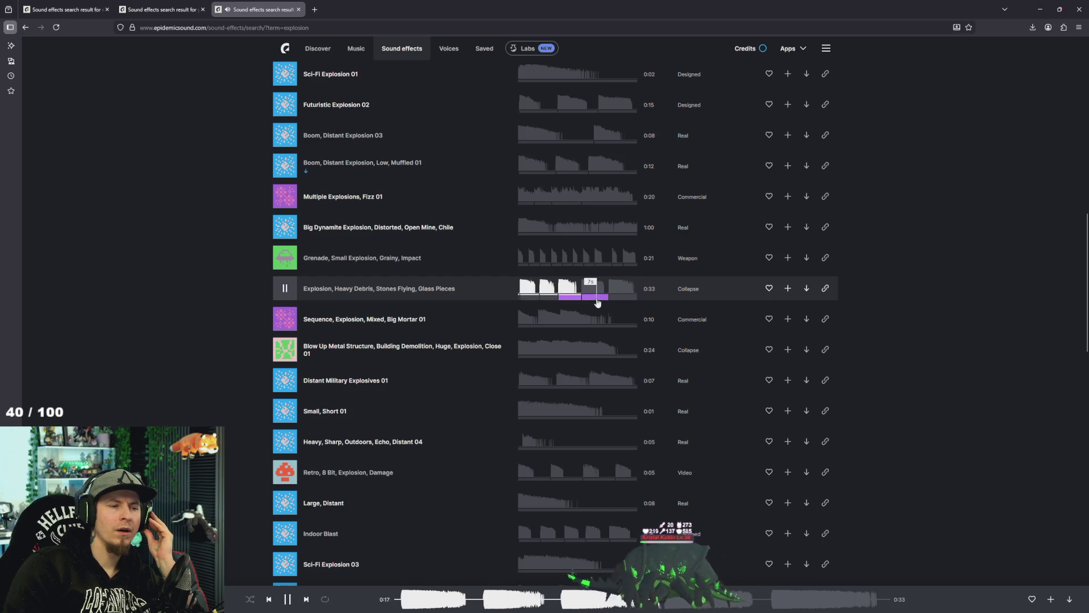
left_click(621, 298)
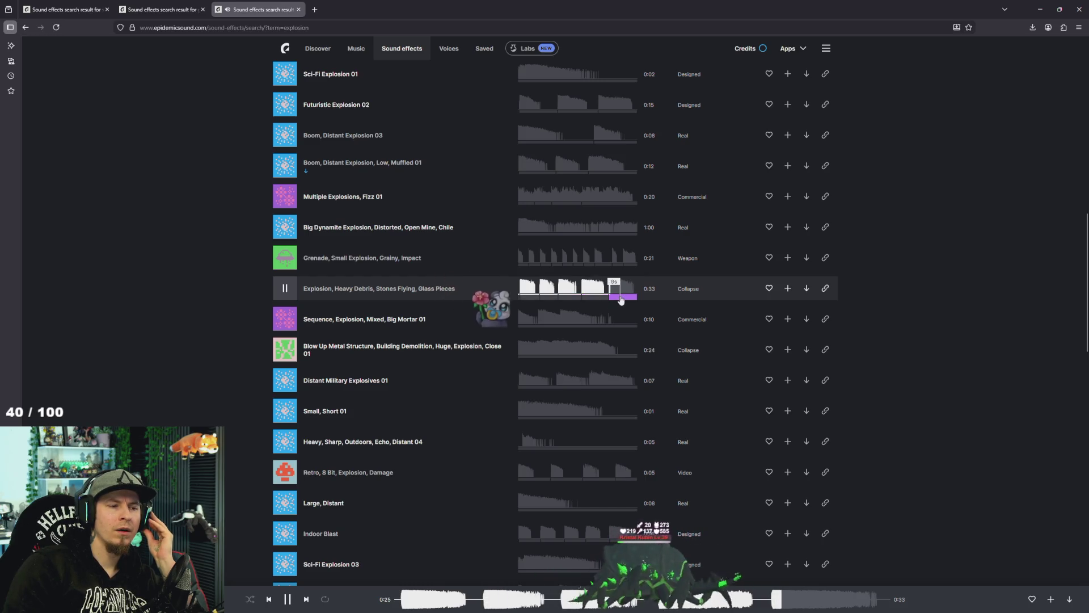
left_click(573, 301)
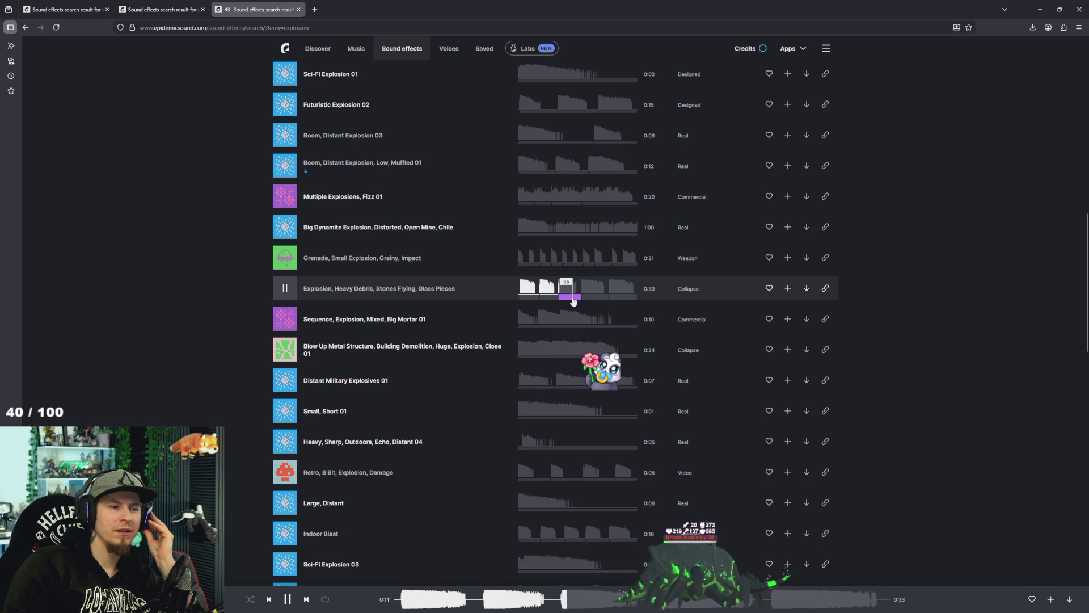
left_click(539, 302)
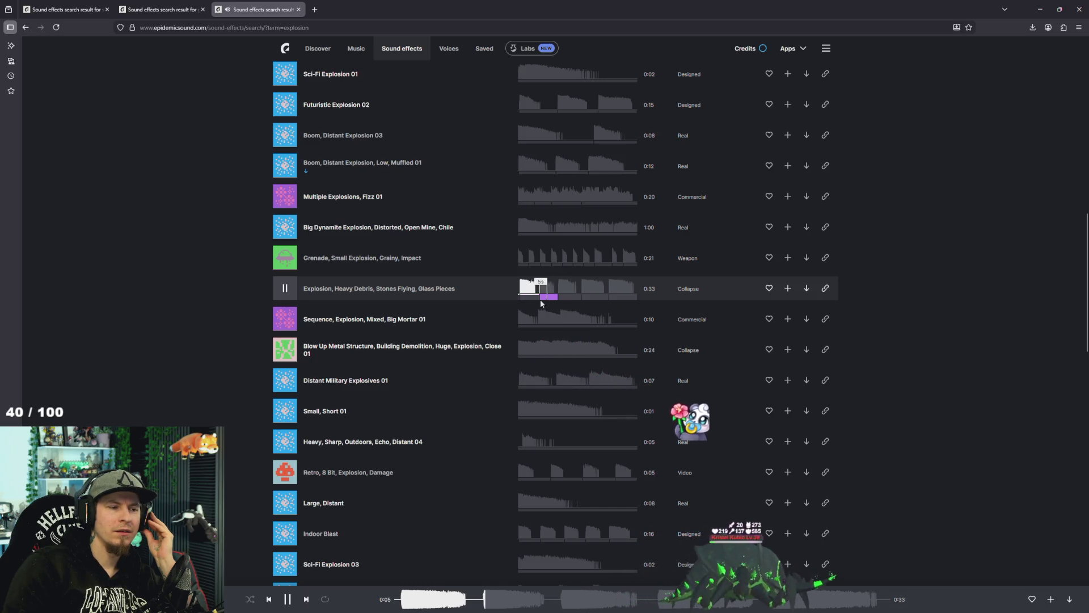
left_click(531, 304)
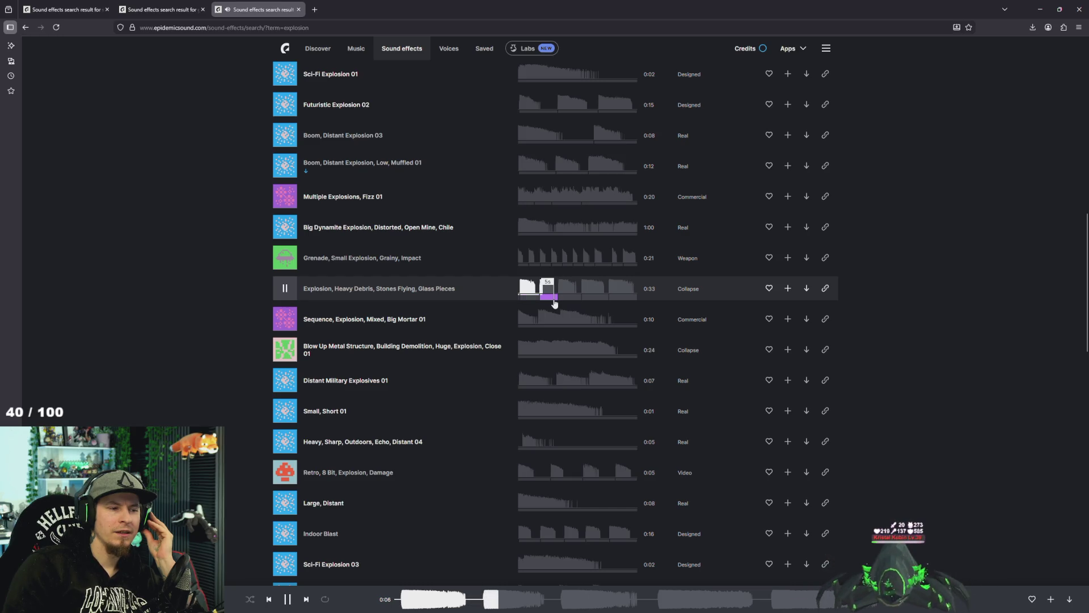
left_click(553, 300)
Download the Heavy Debris, Stones Flying explosion and bring up the Downloads folder.
left_click(806, 288)
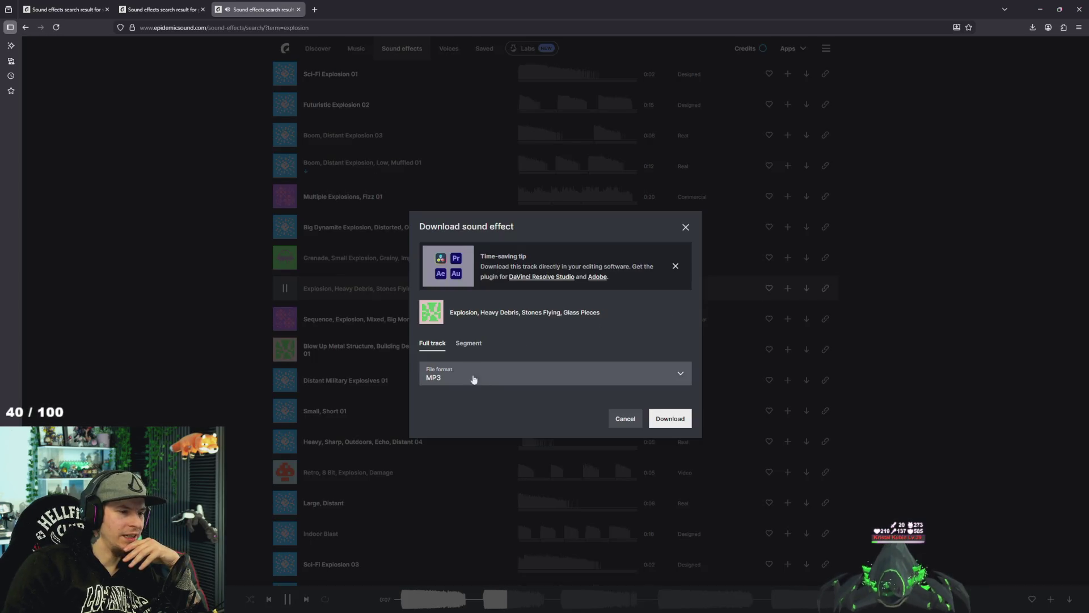
left_click(468, 343)
left_click(670, 446)
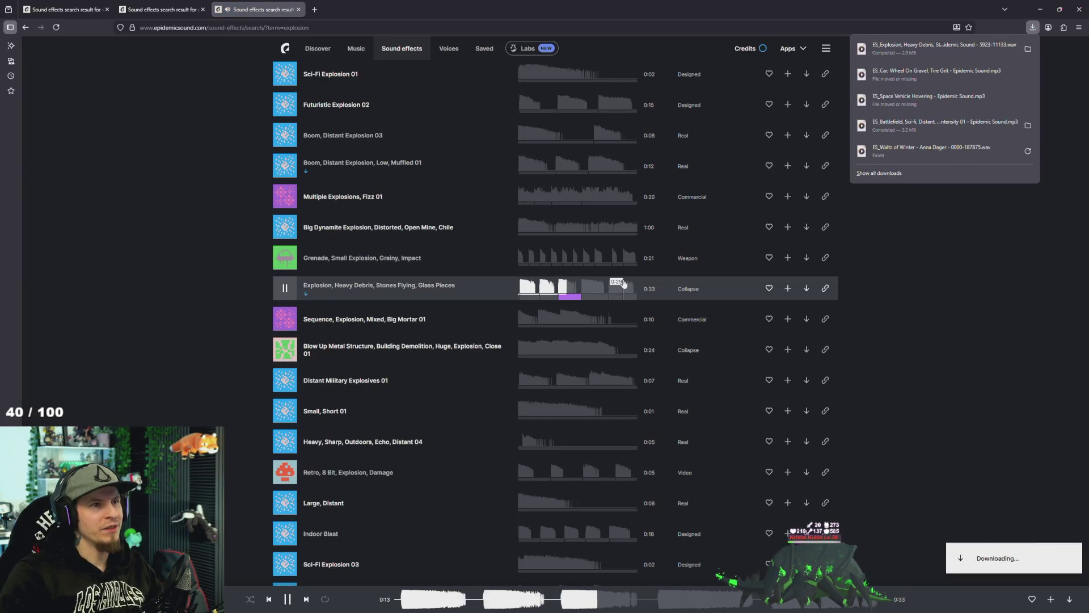
key("alt+Tab")
key("alt+Tab")
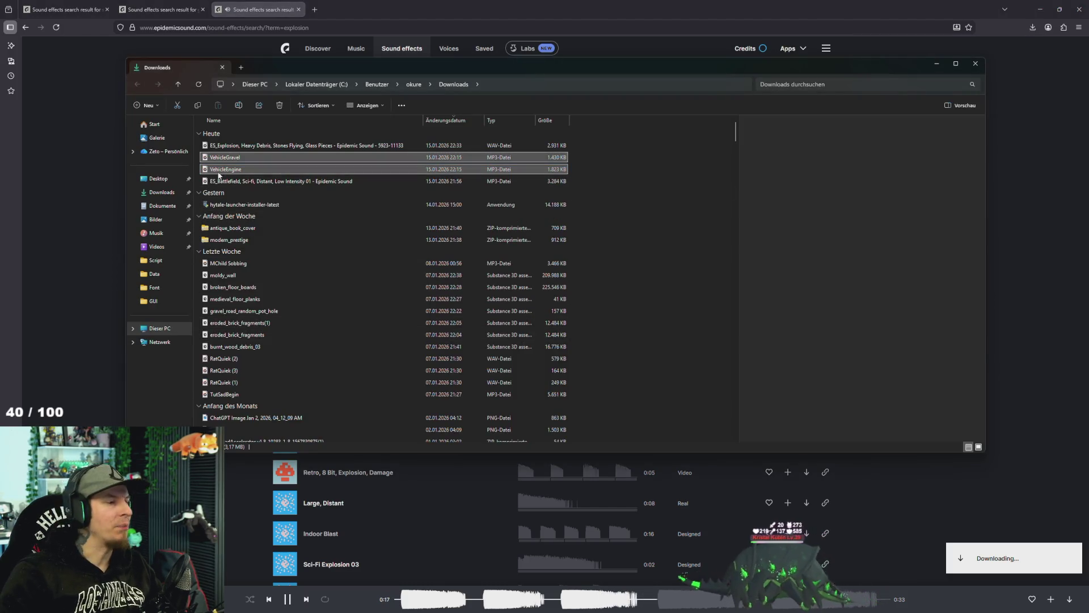
Rename the downloaded ES_Explosion WAV file to WallExplosion, then go back to Unity.
left_click(233, 216)
left_click(266, 192)
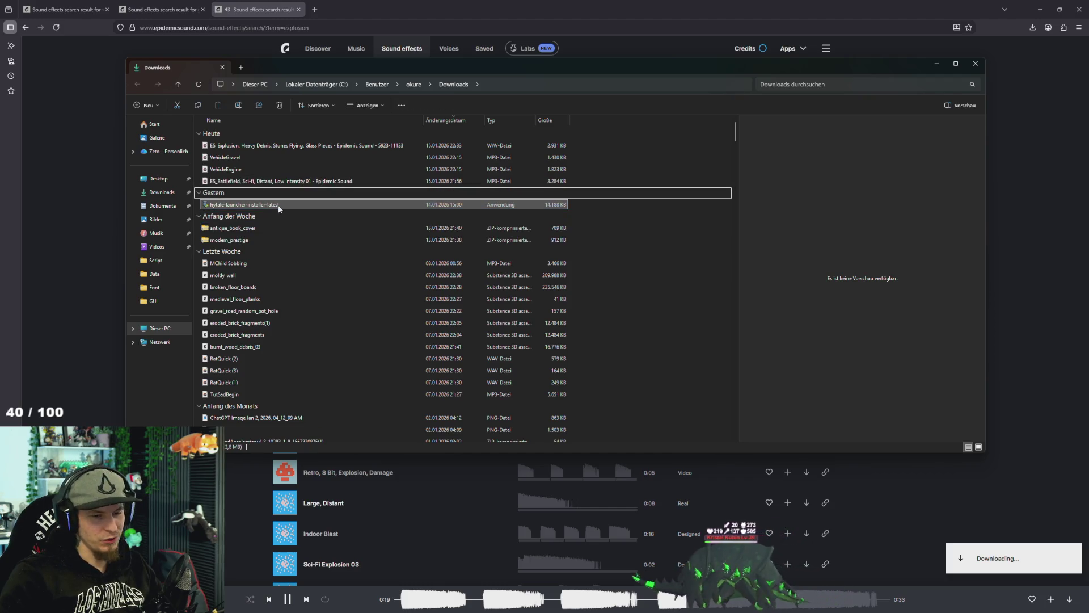
left_click(243, 146)
key("F2")
type("ES_")
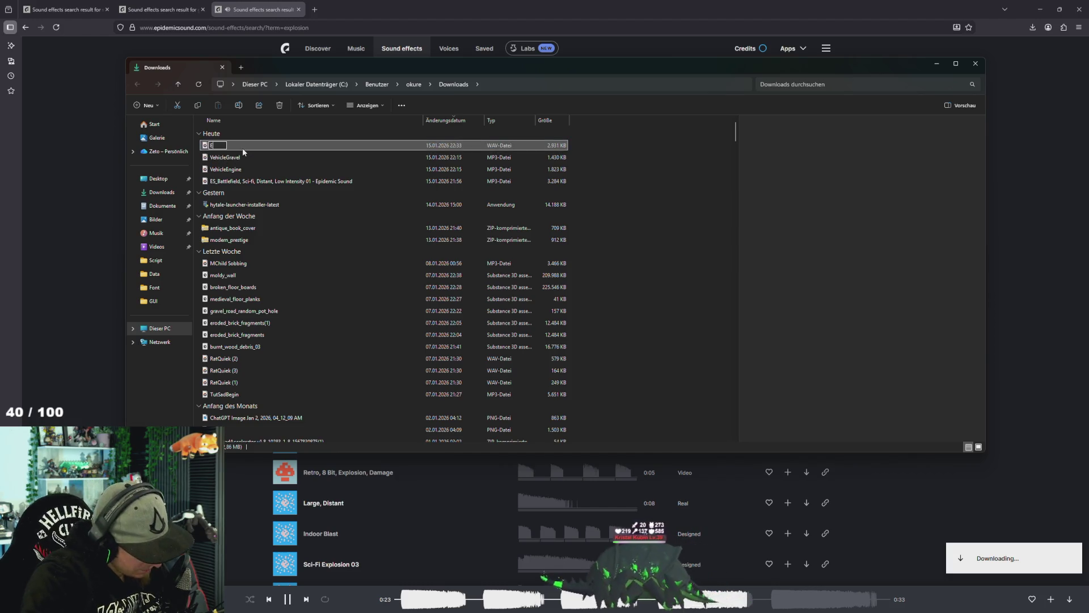
key("BackSpace")
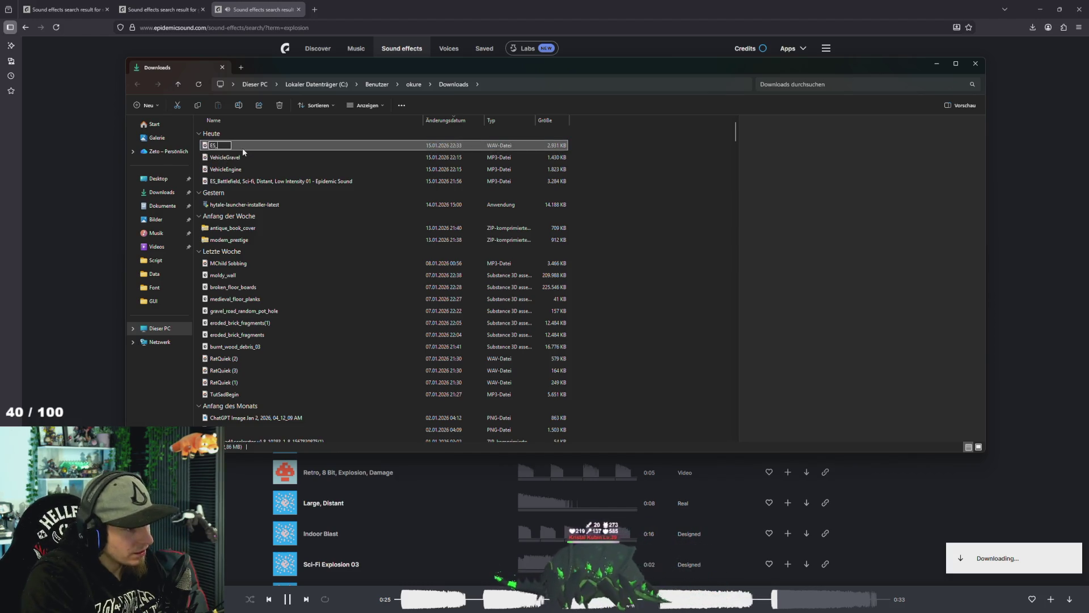
key("BackSpace")
key("BackSpace")
type("WallExp")
type("losion")
key("Return")
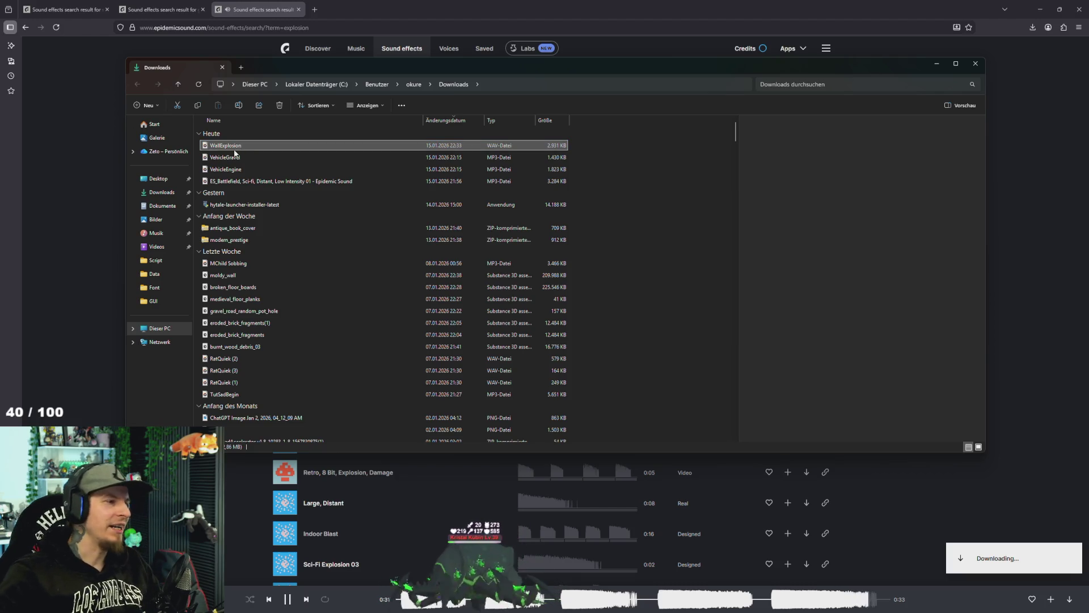
key("alt+Tab")
key("alt+Tab")
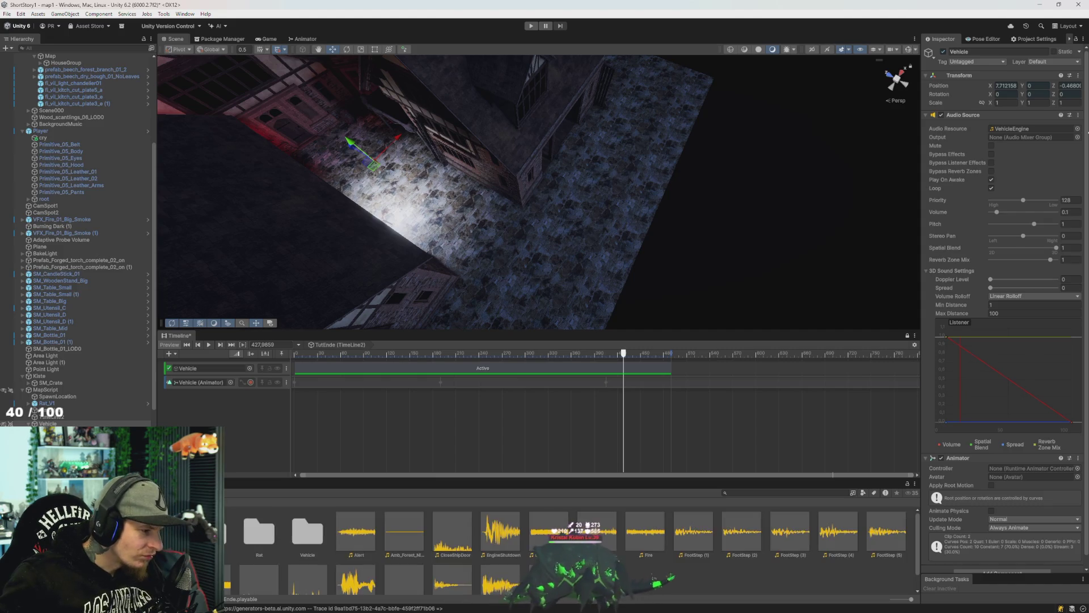
Drag the WallExplosion file from Downloads into the Unity project assets.
key("alt+Tab")
left_click_drag(227, 145, 714, 557)
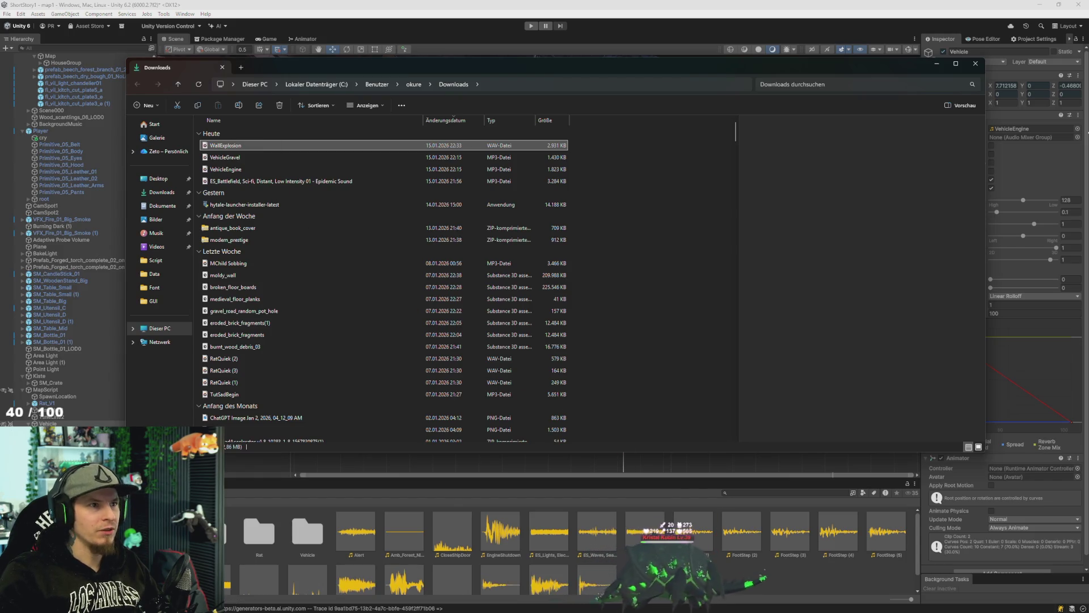
key("alt+Tab")
key("Tab")
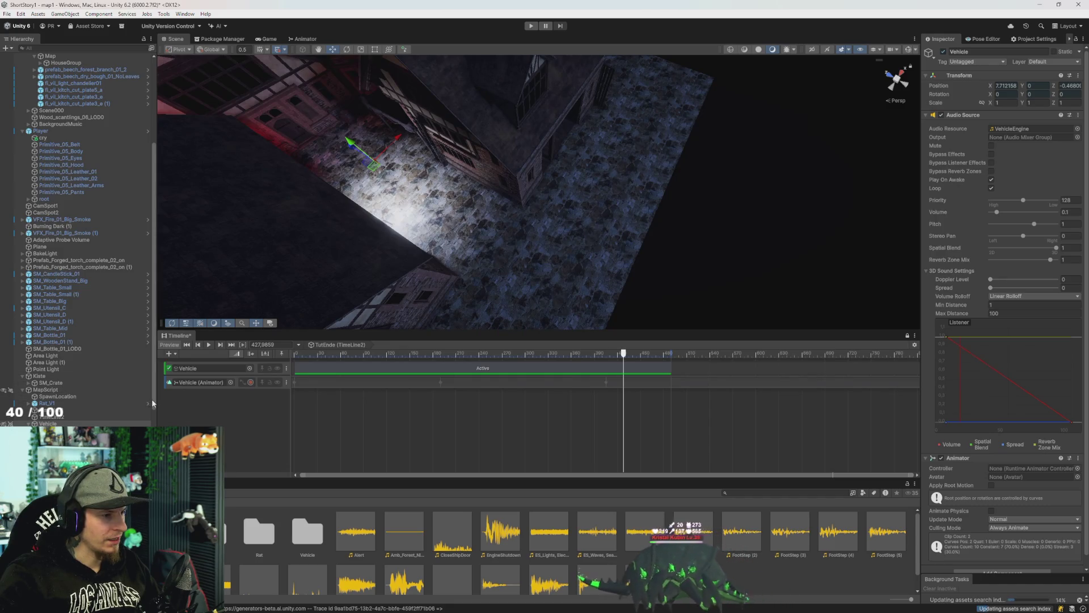
Fly the Scene view in close to the hole in the brick wall.
mouse_move(656, 244)
left_mouse_down()
mouse_move(482, 221)
mouse_move(428, 203)
mouse_move(308, 131)
mouse_move(247, 129)
mouse_move(195, 255)
left_mouse_up()
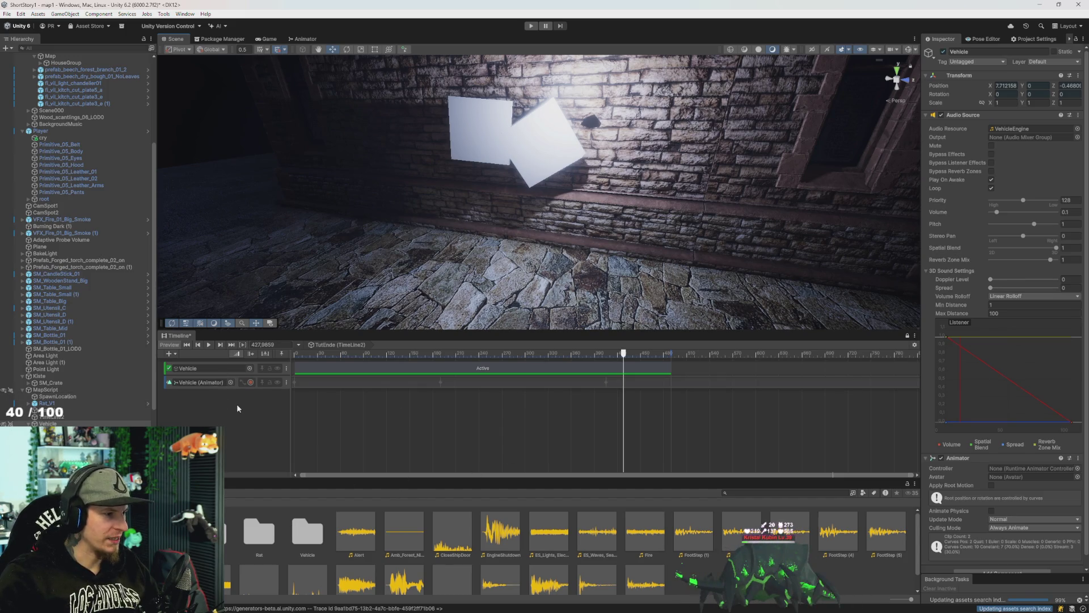
left_click_drag(436, 177, 410, 180)
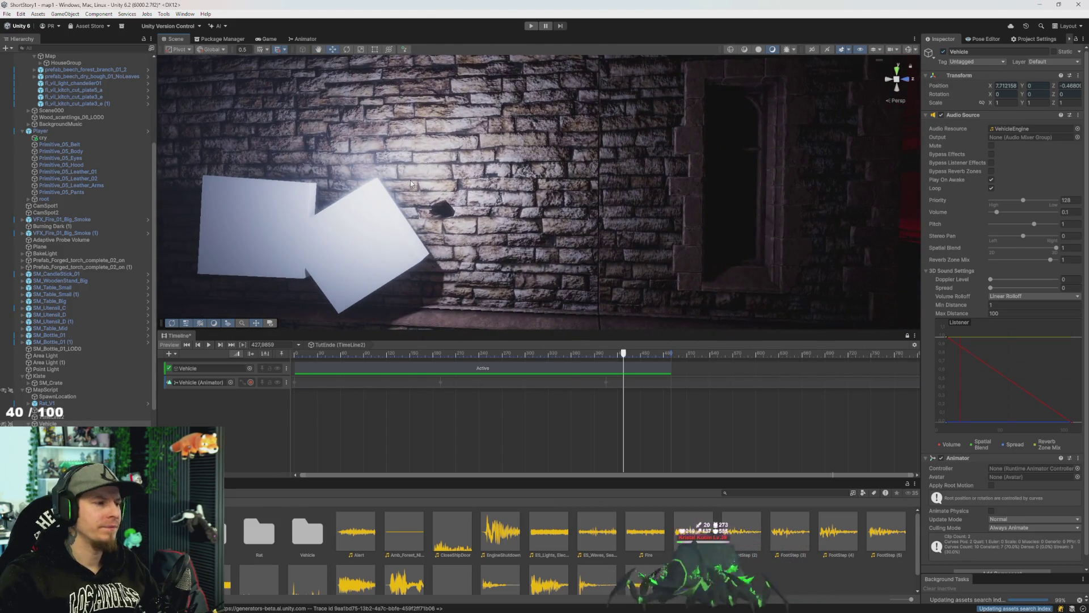
left_click_drag(400, 269, 327, 285)
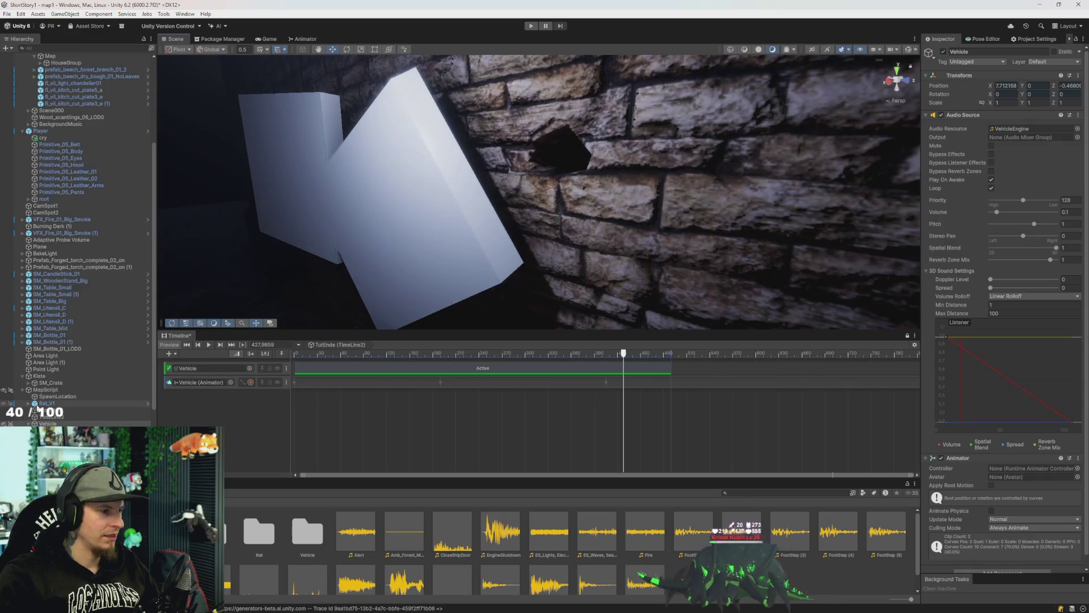
right_click(85, 390)
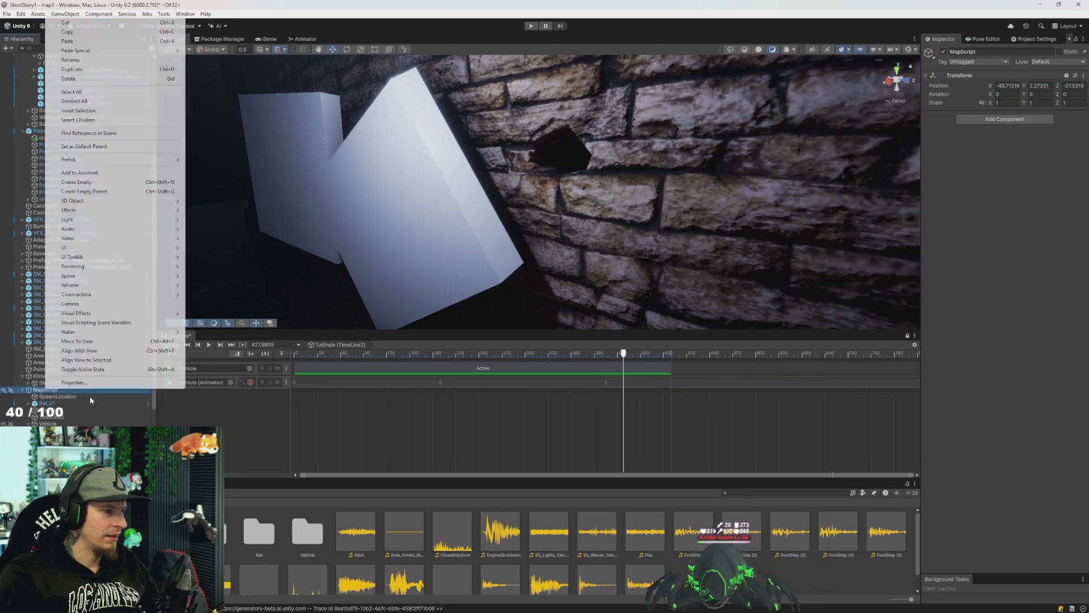
Create an empty LochAudio object with a Linear-rolloff Audio Source, aligned to the wall-hole view.
left_click(86, 182)
type("LochAudio")
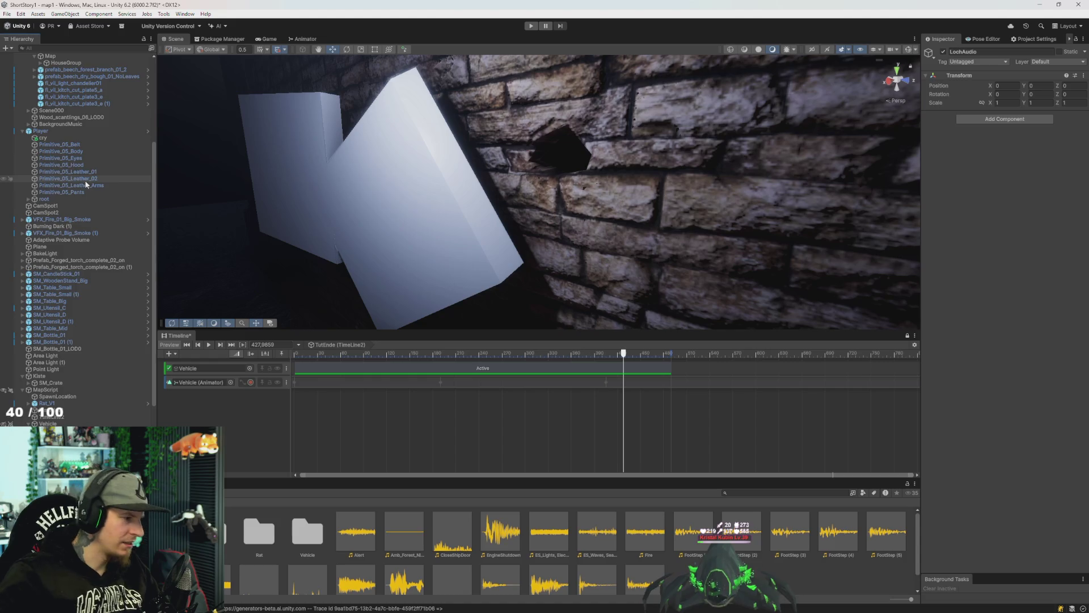
left_click(1005, 119)
type("audiol")
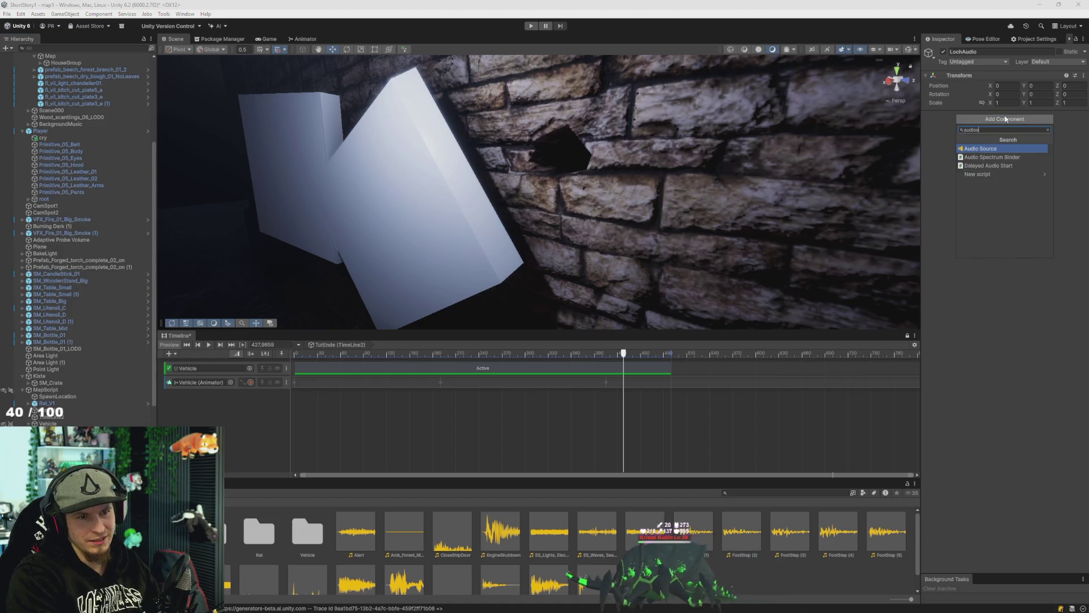
key("Return")
scroll(663, 564, "down", 1)
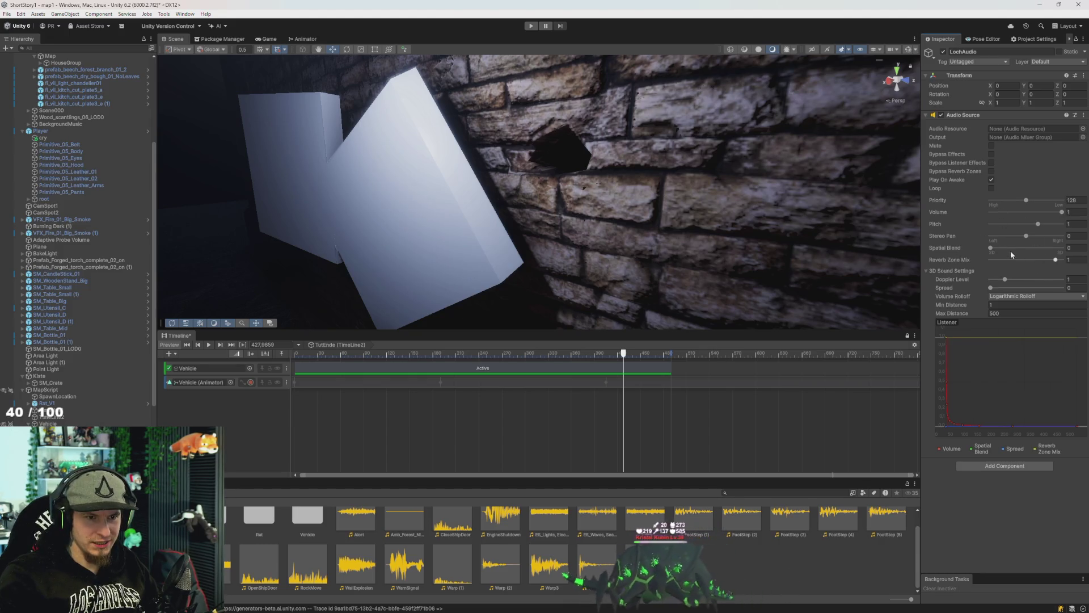
left_click(1055, 297)
left_click(1016, 314)
mouse_move(584, 255)
left_mouse_down()
mouse_move(573, 258)
mouse_move(628, 279)
mouse_move(589, 257)
mouse_move(520, 251)
mouse_move(628, 272)
mouse_move(568, 260)
left_mouse_up()
key("ctrl+shift+f")
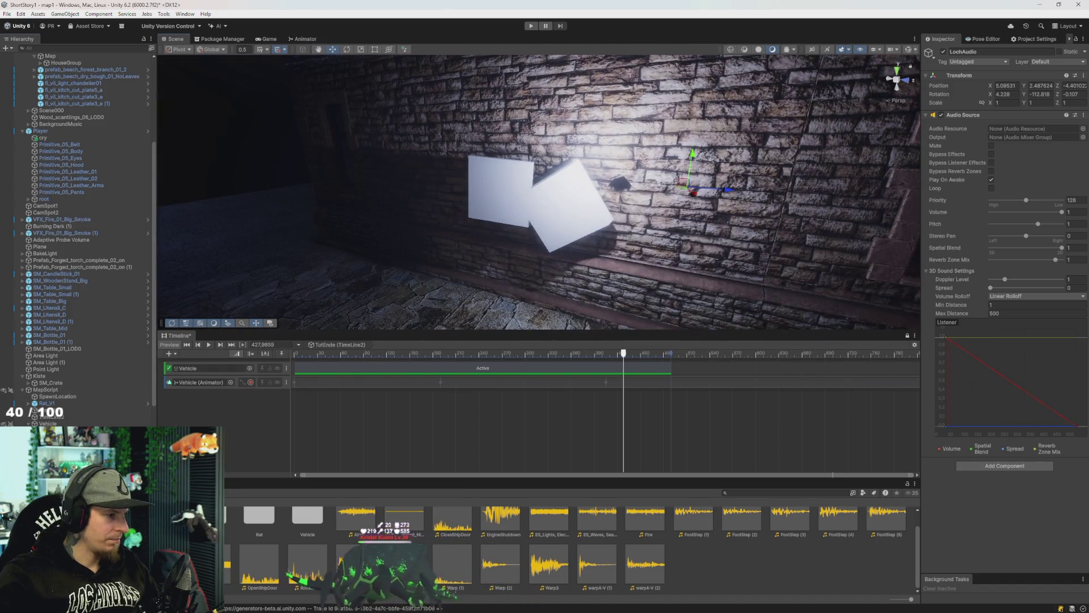
Add a Timeline audio track bound to LochAudio and place the WallExplosion clip on it.
right_click(223, 430)
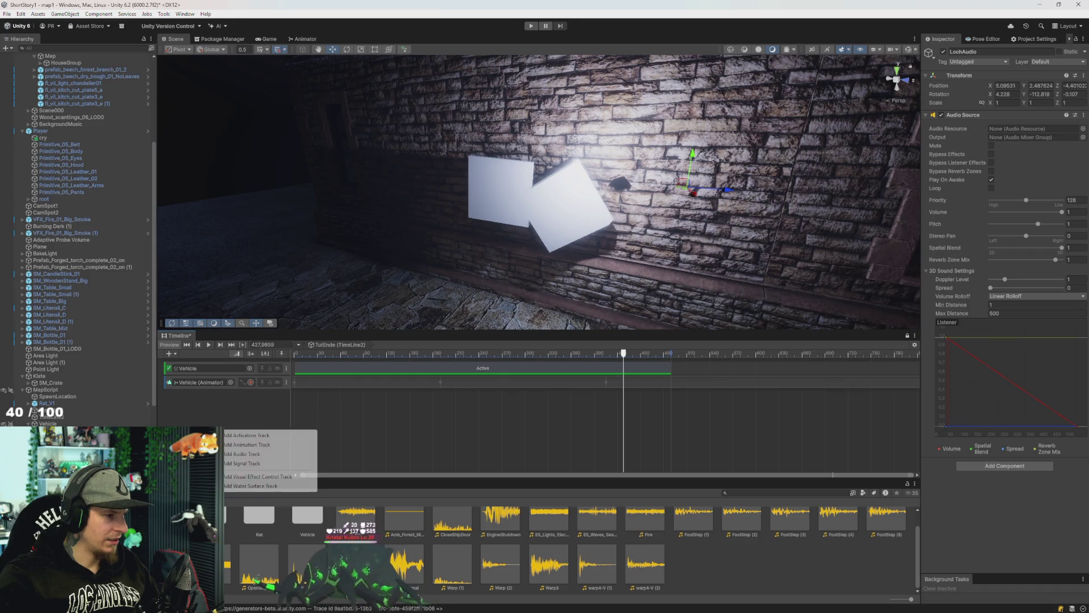
left_click(256, 453)
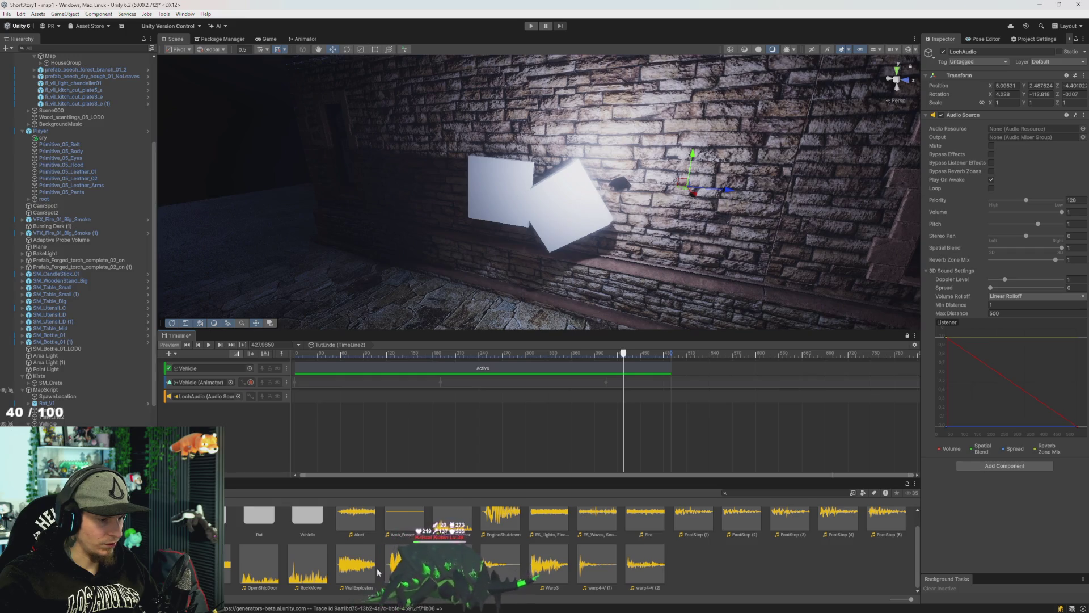
left_click_drag(668, 401, 723, 400)
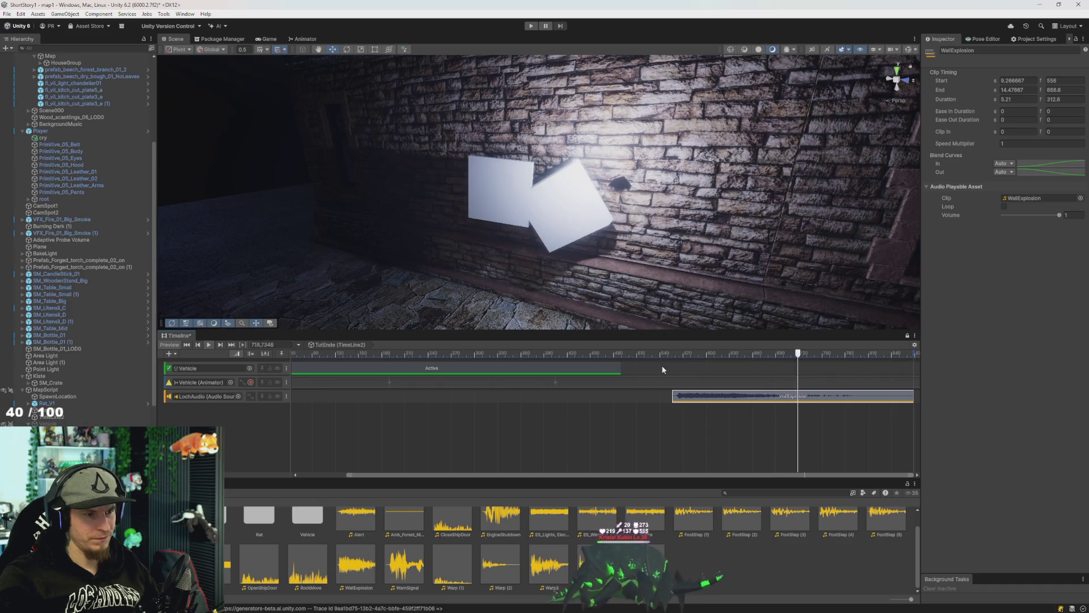
key("alt+Tab")
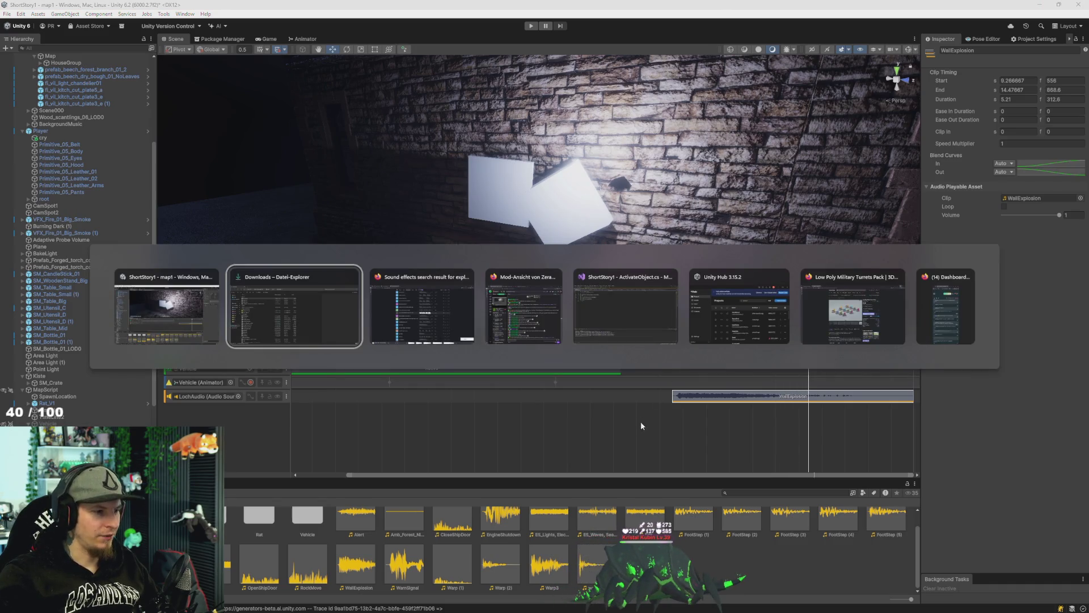
Preview Multiple Explosions Fizz 01, Large Distant, Sci-Fi Explosion 03 and Distorted Noise Crunchy.
key("alt+Tab")
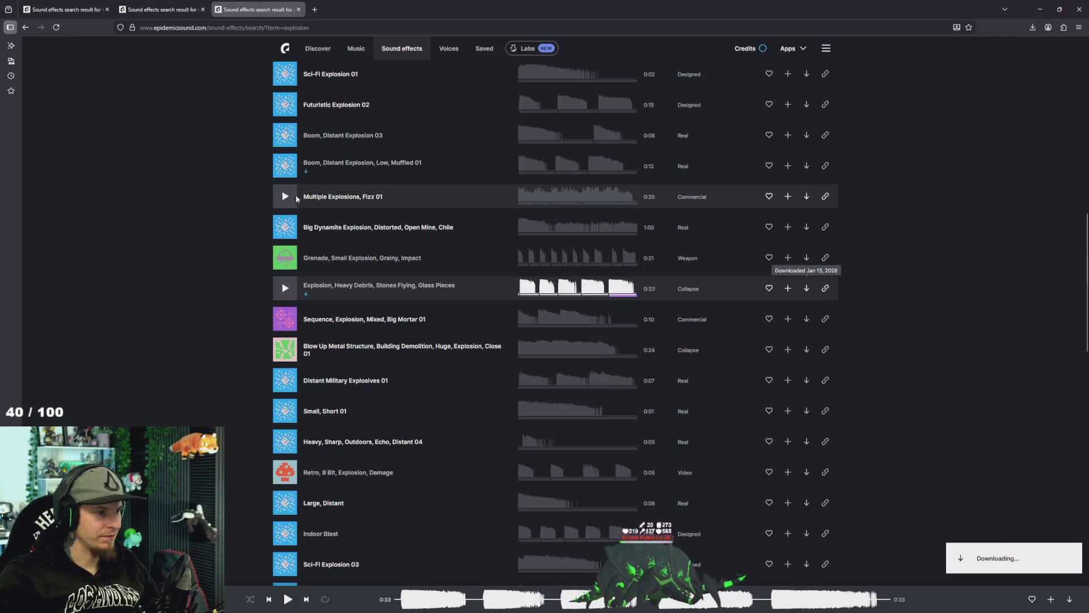
left_click(285, 196)
scroll(322, 290, "down", 2)
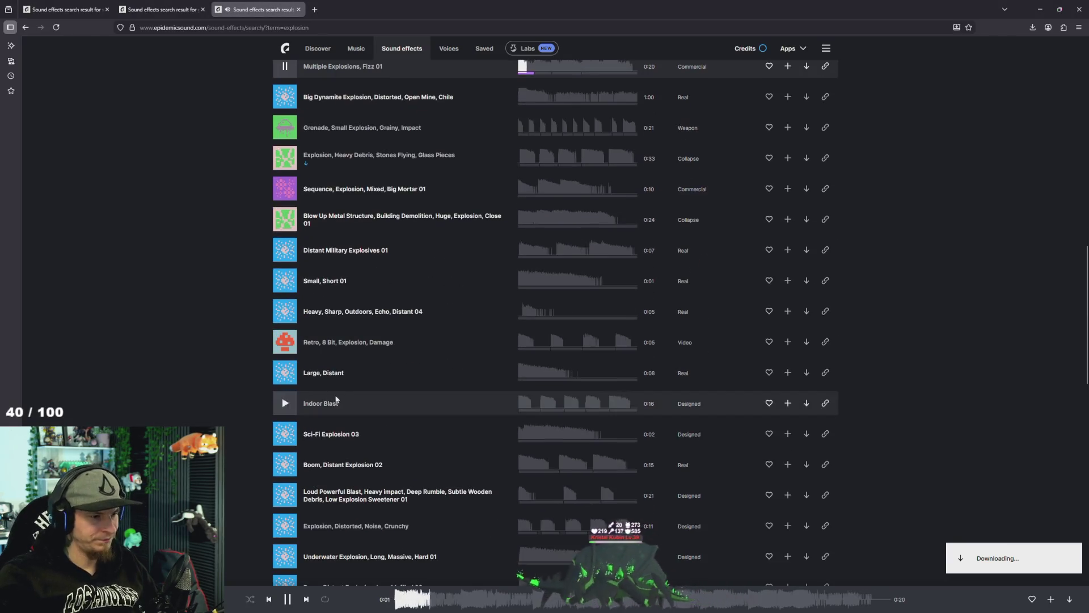
left_click(284, 373)
left_click(285, 436)
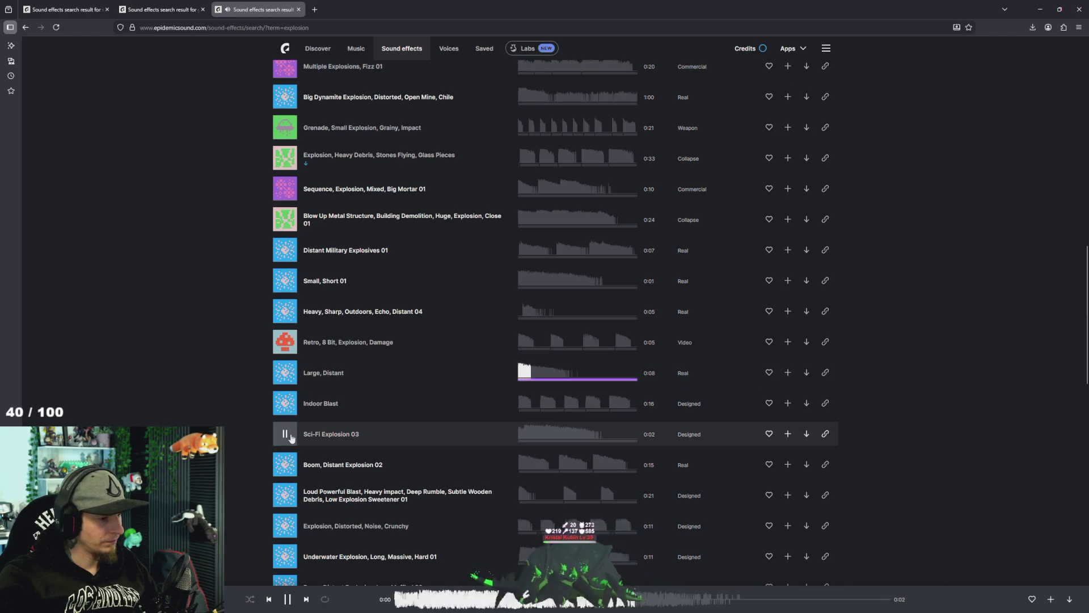
left_click(285, 524)
scroll(287, 507, "down", 1)
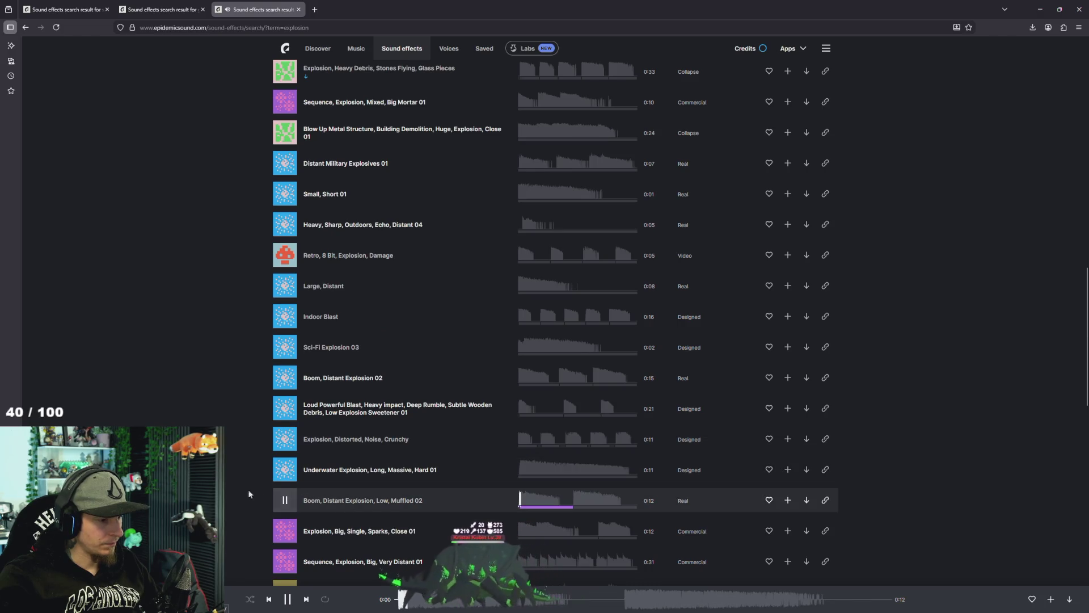
scroll(240, 355, "up", 10)
Search 'close explosion' and preview Close Explosions 01/02, Isolated, Underwater, Indoor Blast and Sci-Fi clips.
left_click(349, 83)
key("Home")
type("close")
key("Return")
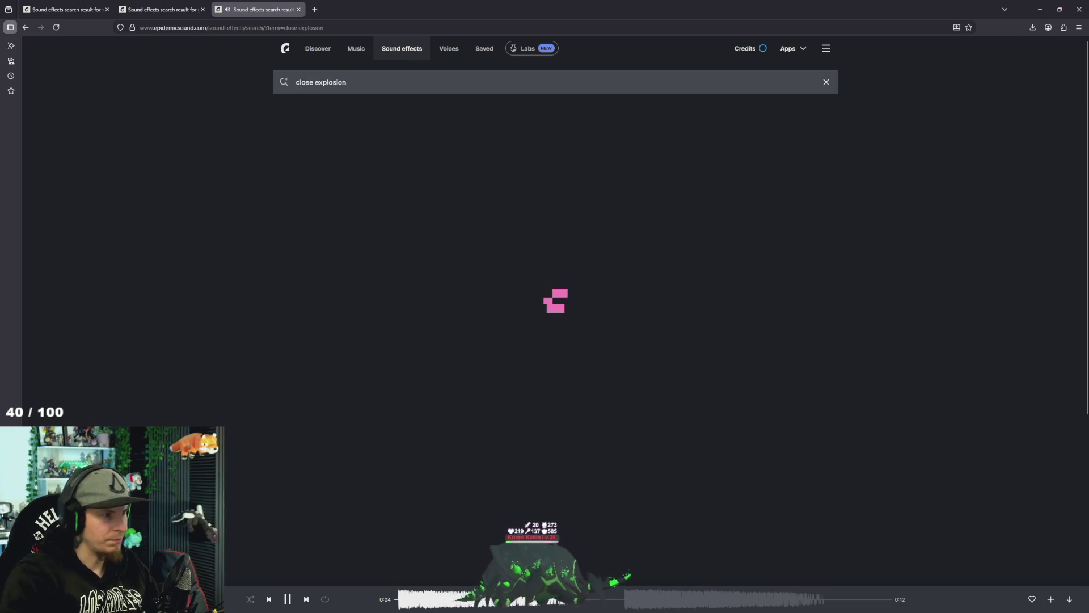
left_click(288, 162)
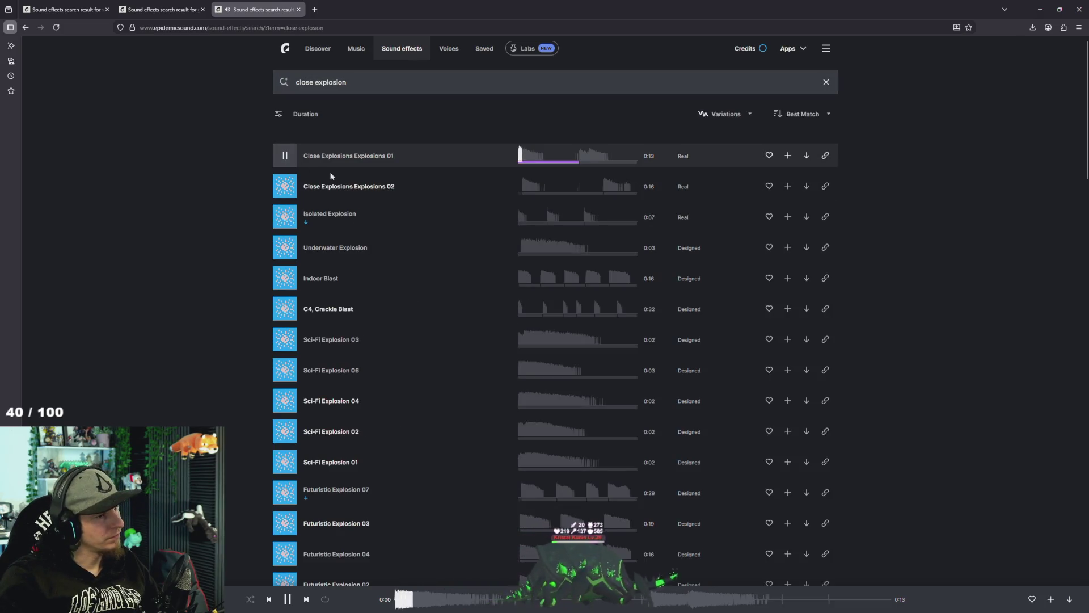
left_click(285, 187)
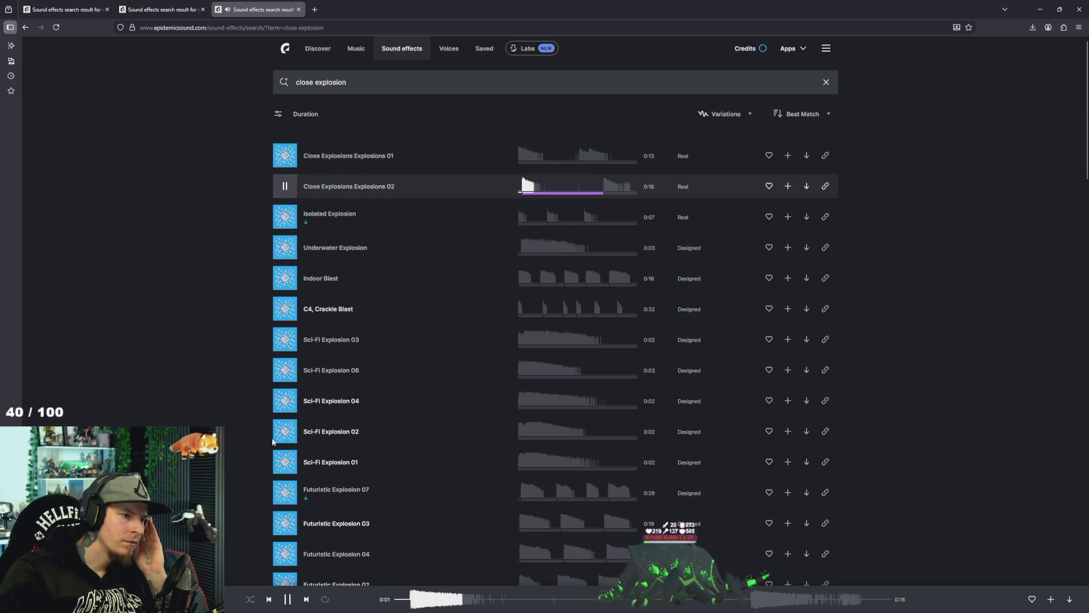
left_click(286, 216)
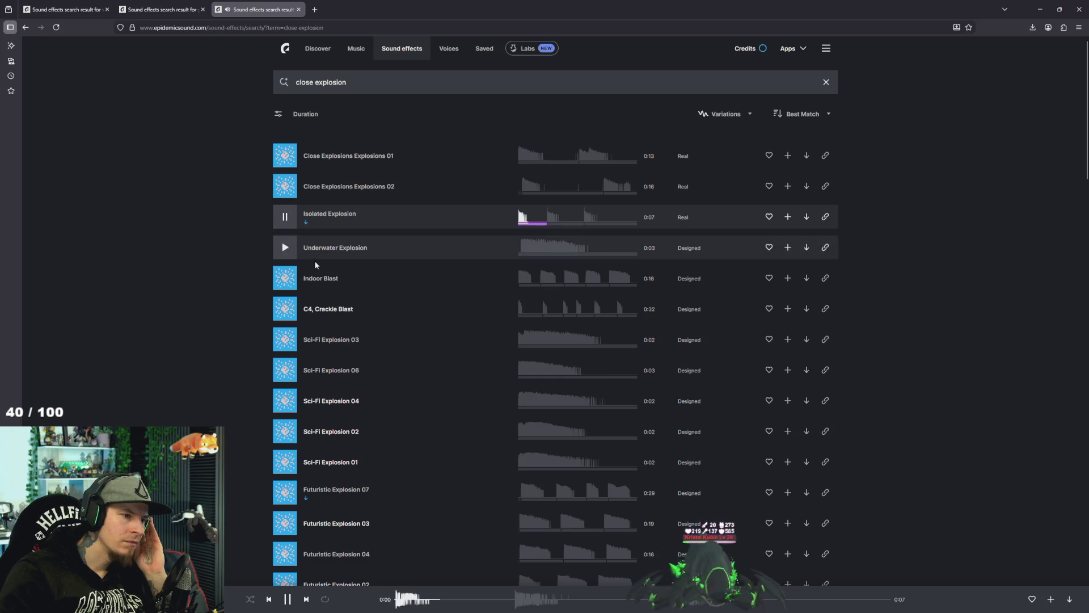
left_click(285, 248)
left_click(286, 278)
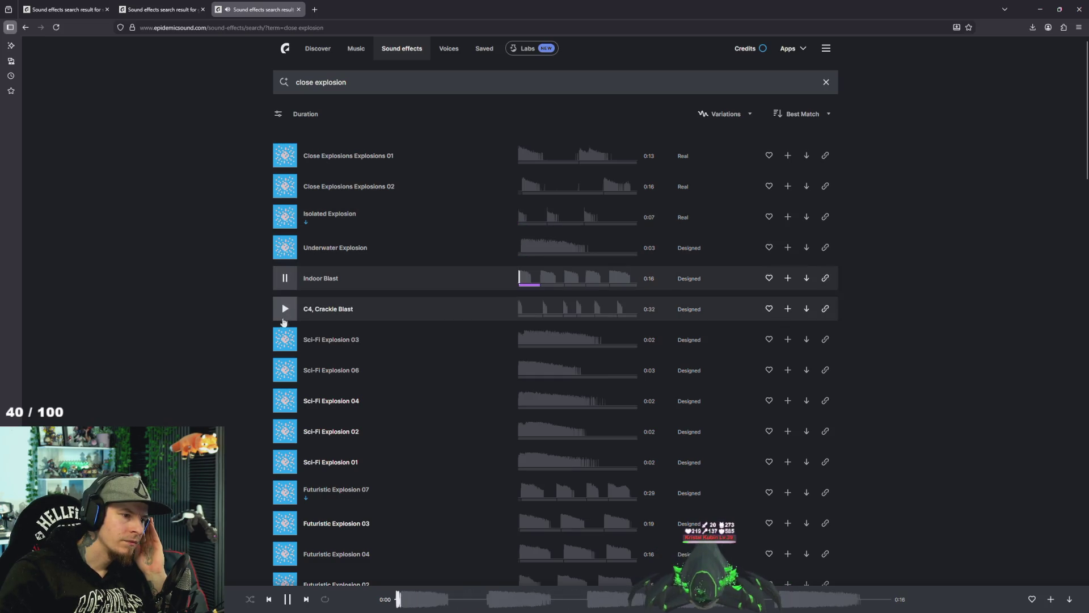
left_click(284, 339)
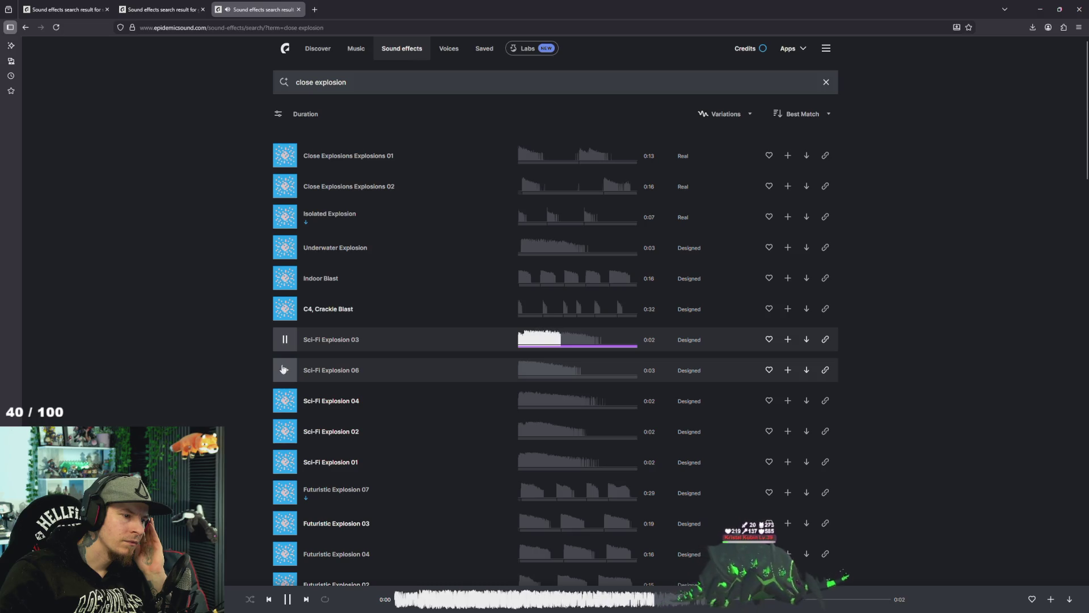
left_click(285, 401)
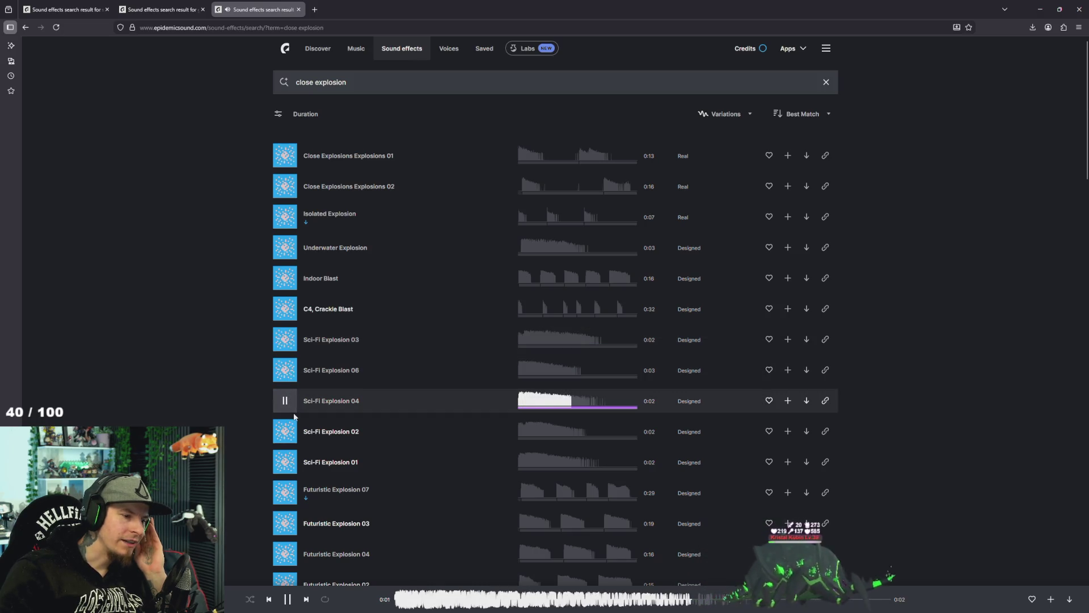
left_click(297, 449)
Preview Sci-Fi Explosion 05, Futuristic Explosions 04, 03, 01, 06, and Boom Distant Explosions 02 and 01.
scroll(298, 448, "down", 1)
scroll(297, 447, "down", 3)
left_click(285, 397)
left_click(285, 334)
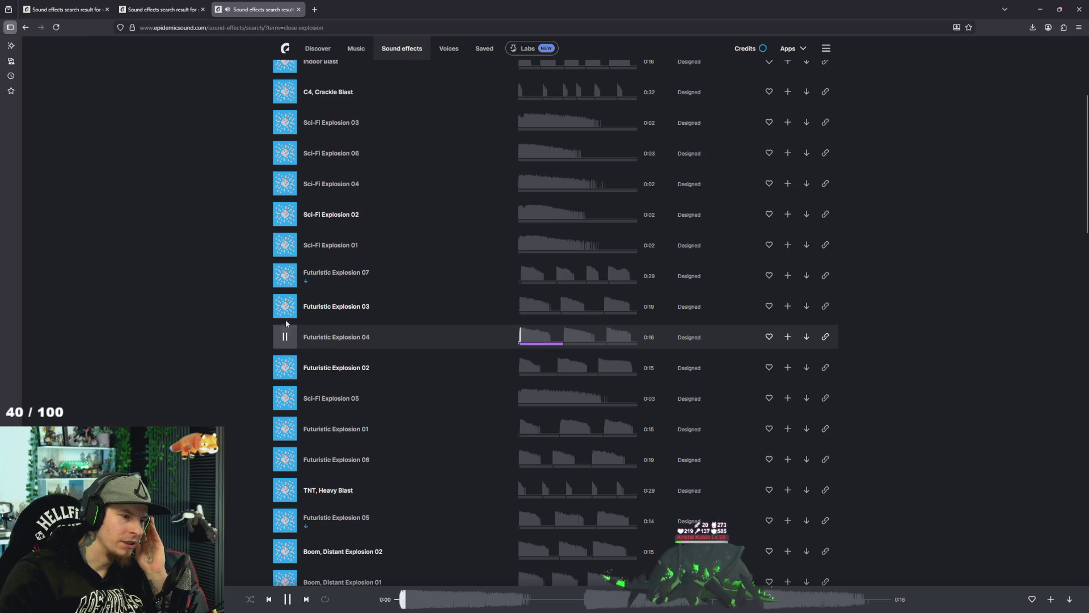
left_click(285, 307)
left_click(289, 428)
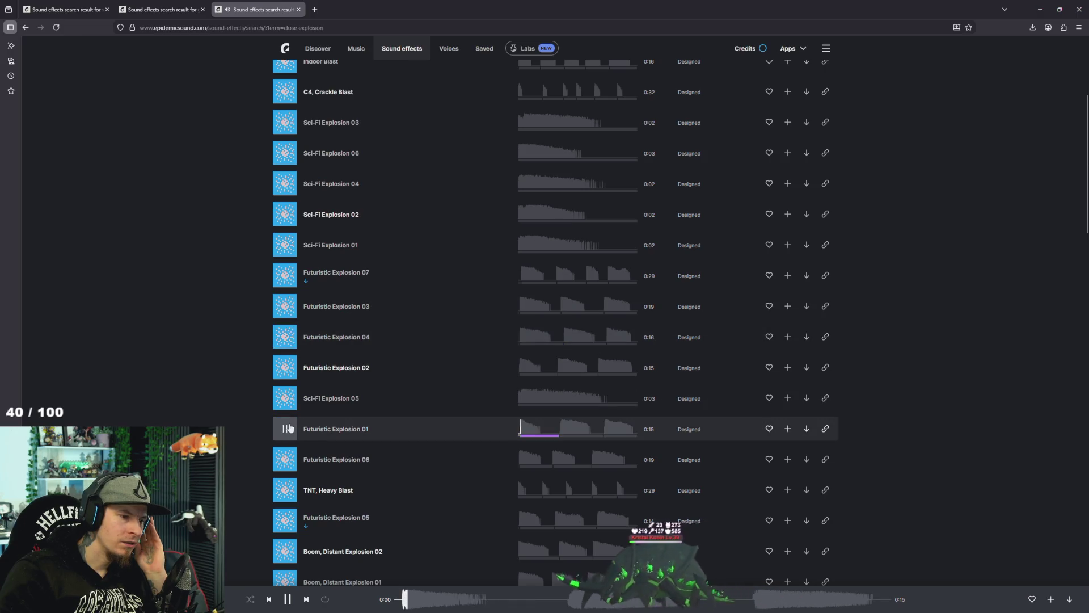
left_click(288, 459)
scroll(290, 454, "down", 2)
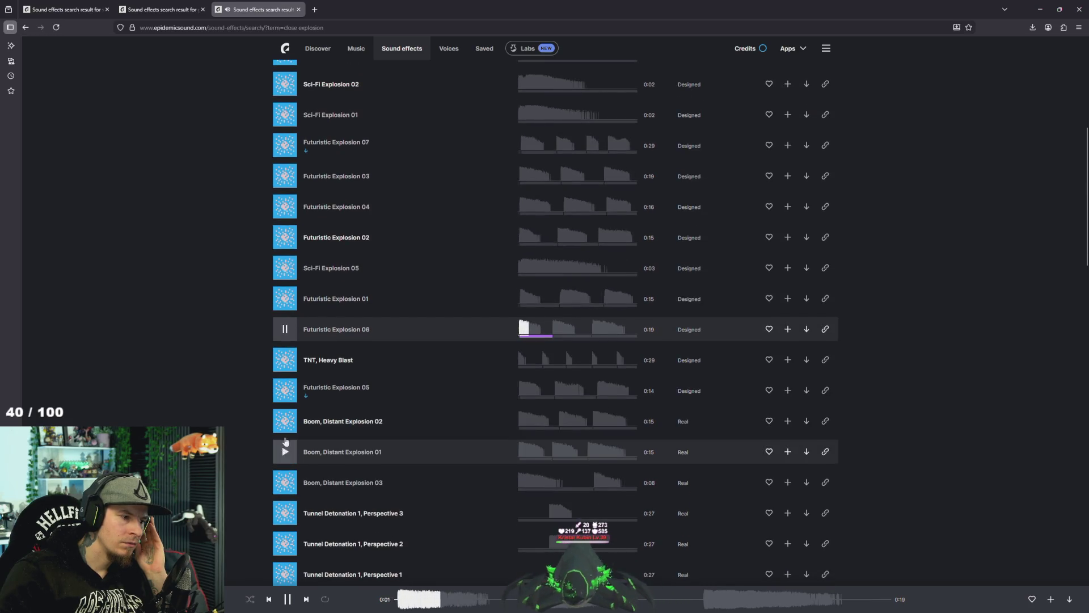
left_click(284, 421)
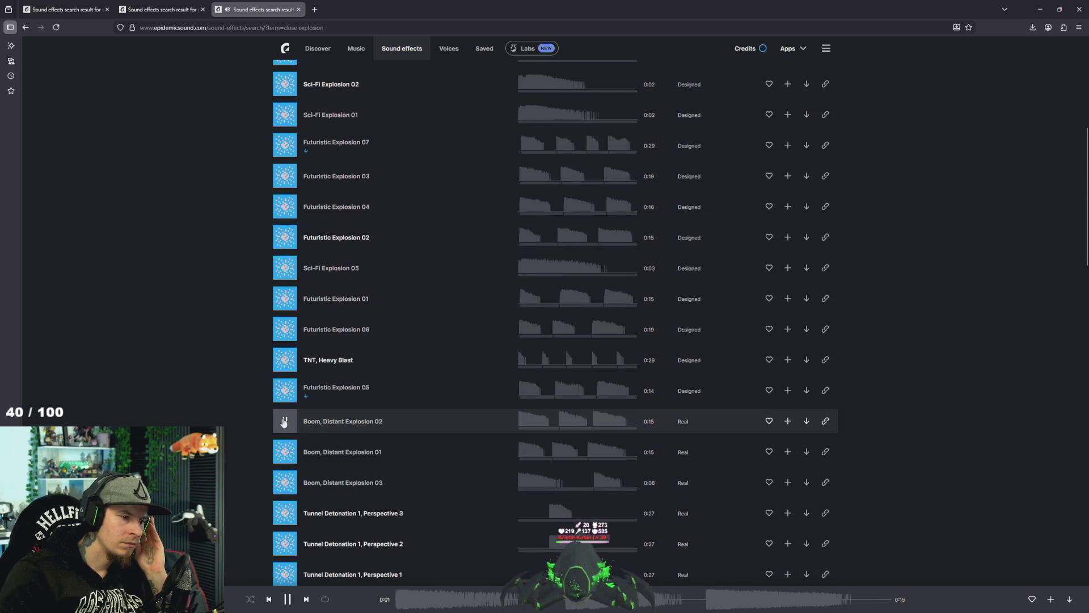
left_click(286, 453)
Preview Tunnel Detonation, the small Bomb Bang detonations, Loud Powerful Blast and Explosion No Fragments.
scroll(293, 490, "down", 1)
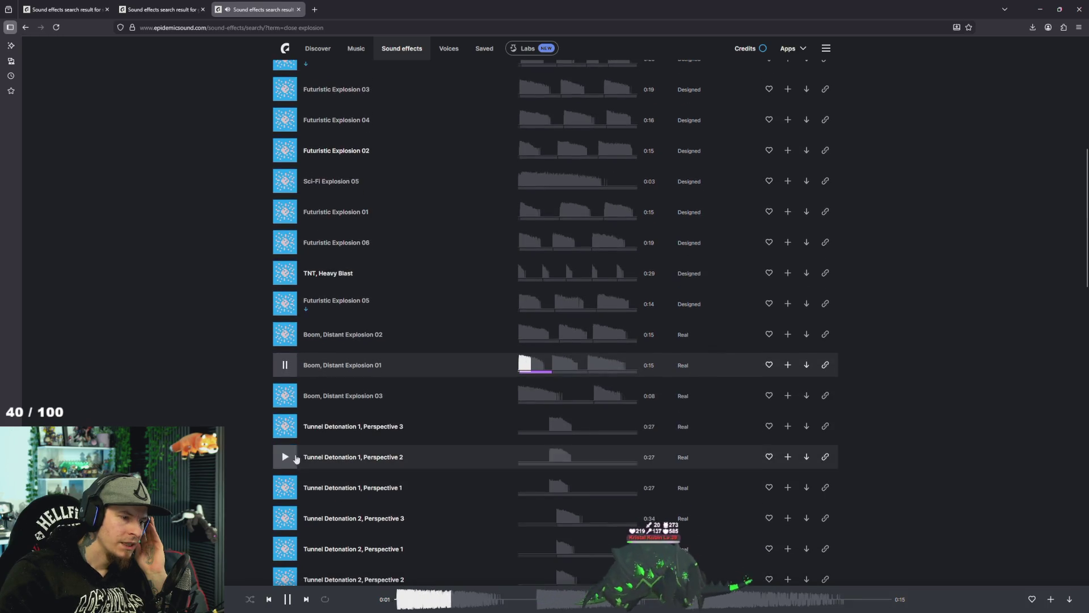
left_click(285, 426)
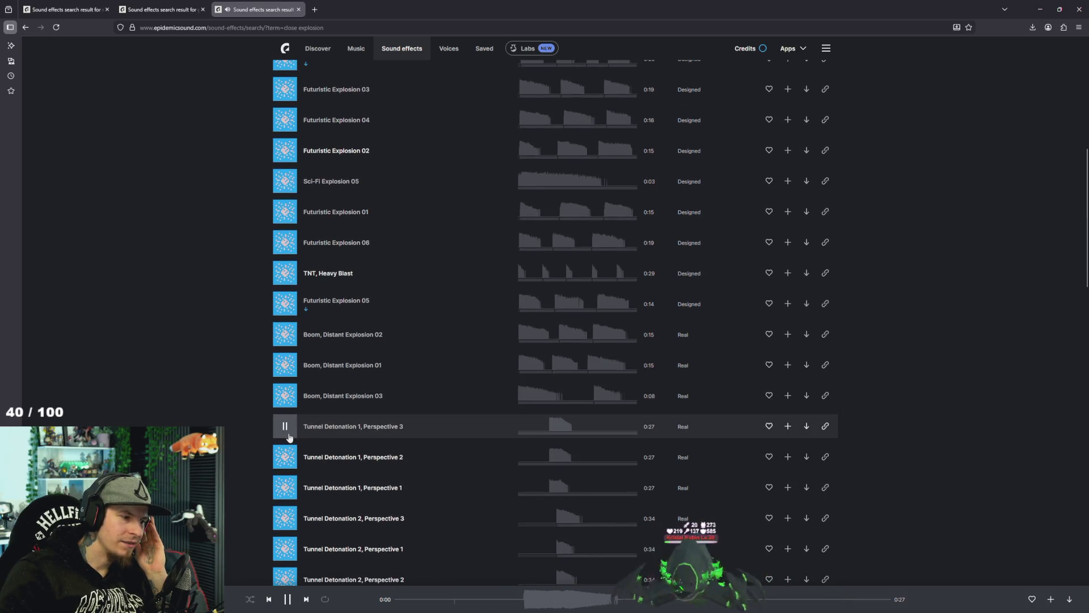
scroll(291, 439, "down", 2)
scroll(291, 440, "down", 1)
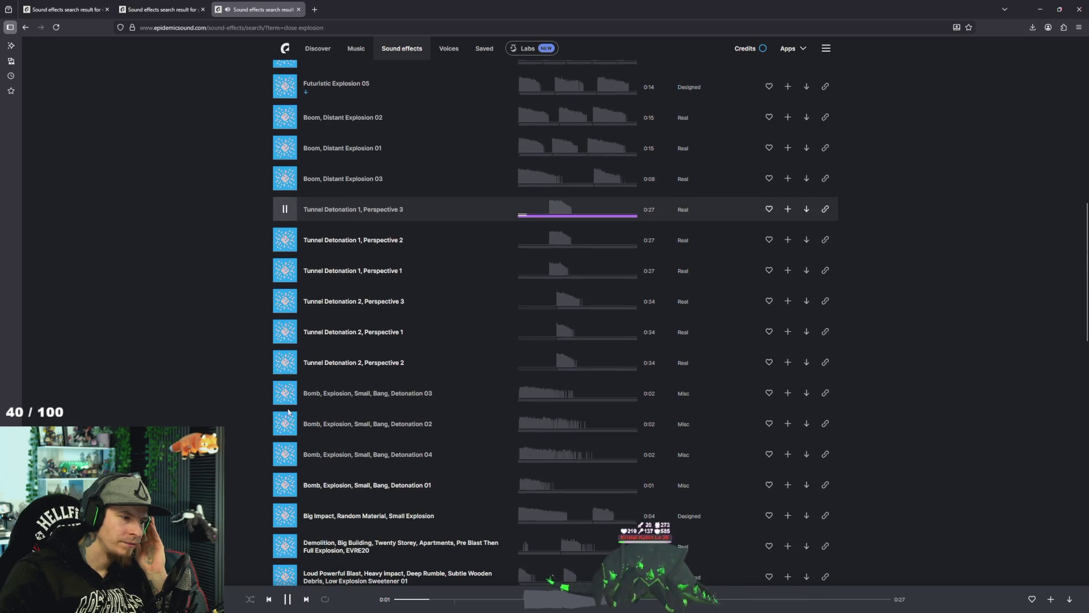
left_click(286, 395)
left_click(285, 423)
left_click(285, 454)
scroll(295, 475, "down", 2)
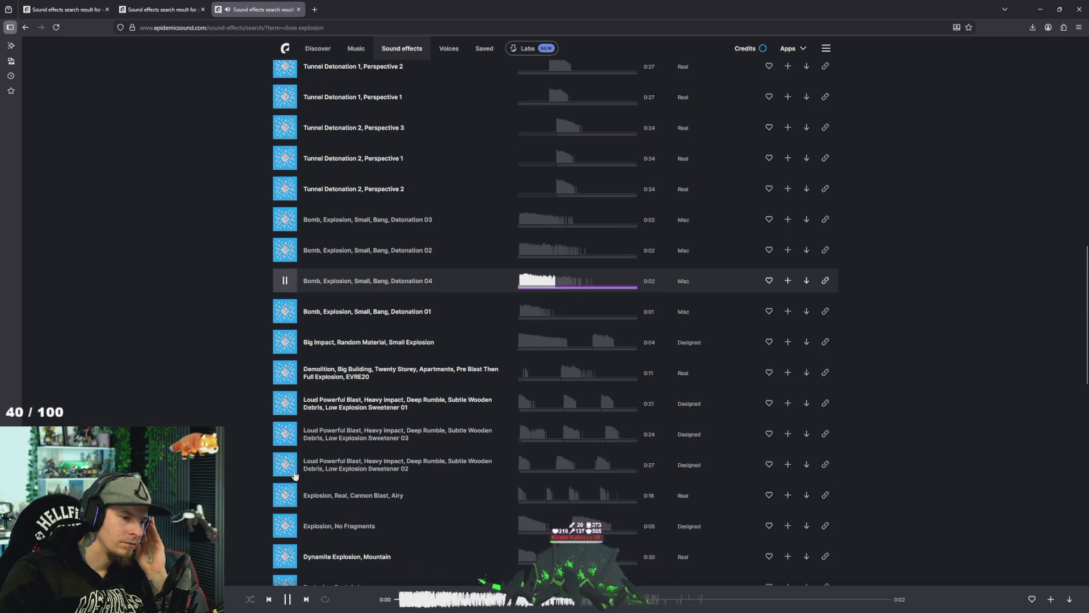
left_click(285, 402)
scroll(298, 420, "down", 2)
left_click(285, 396)
scroll(287, 408, "down", 2)
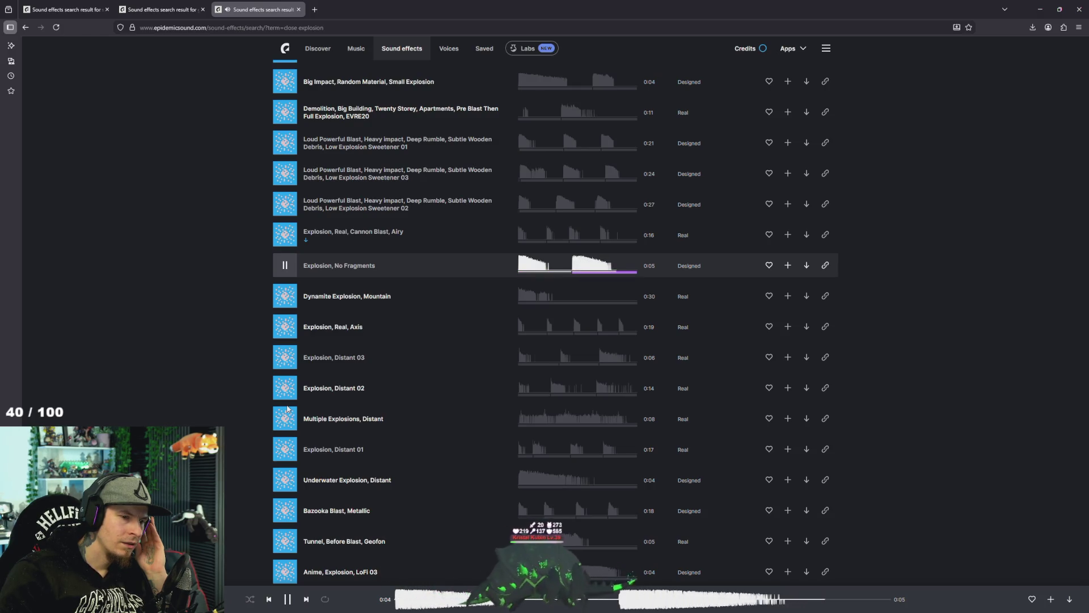
Preview Underwater Explosion Distant, the distant explosions, and Tunnel Before Blast Geofon.
left_click(285, 479)
left_click(286, 448)
left_click(285, 418)
left_click(285, 388)
scroll(287, 447, "down", 3)
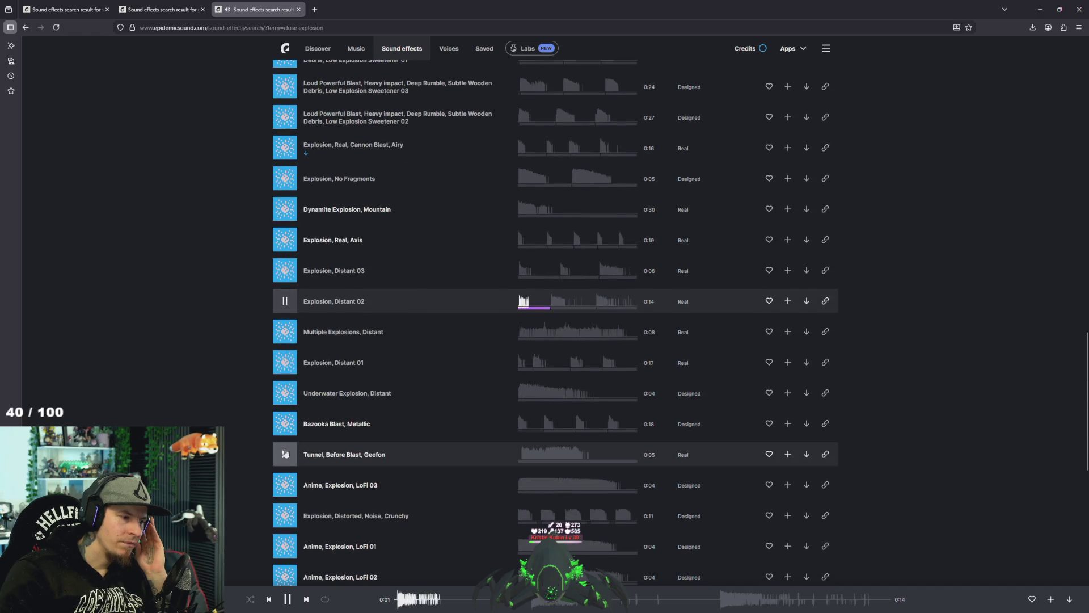
left_click(286, 454)
scroll(286, 448, "down", 6)
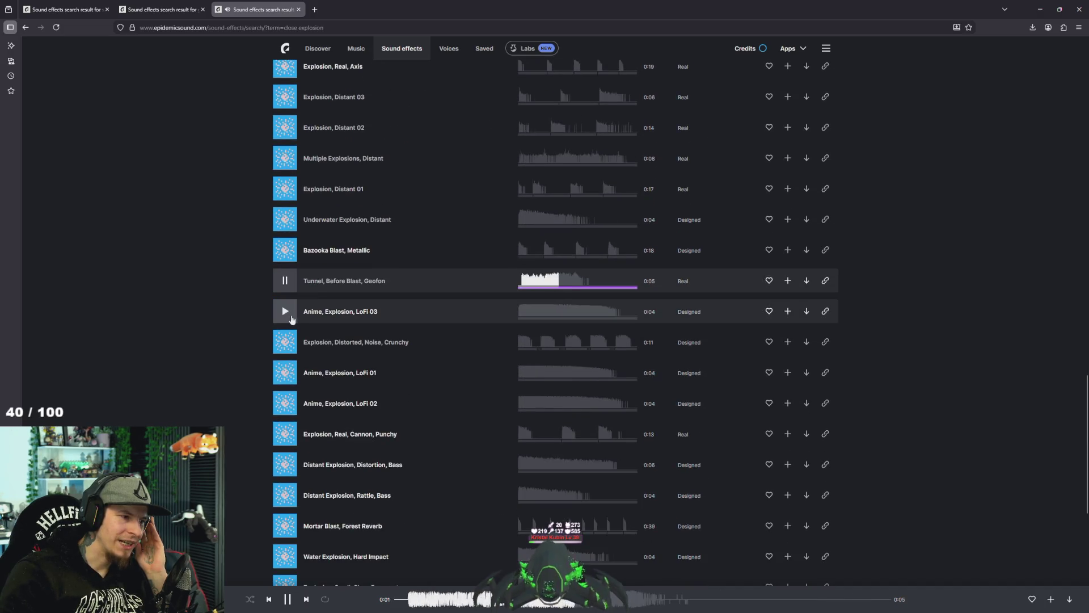
Preview Anime LoFi 03, the distant bass explosions and Explosion Small Glass Fragments.
left_click(291, 318)
left_click(286, 374)
left_click(285, 464)
left_click(284, 490)
scroll(262, 476, "down", 10)
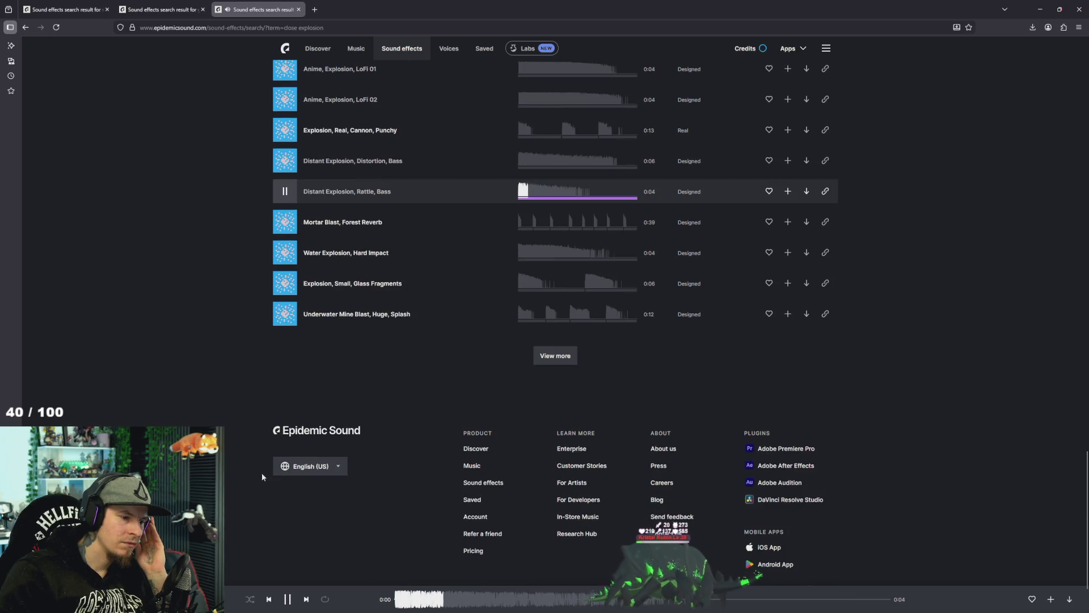
left_click(284, 283)
scroll(238, 384, "up", 15)
scroll(201, 391, "down", 15)
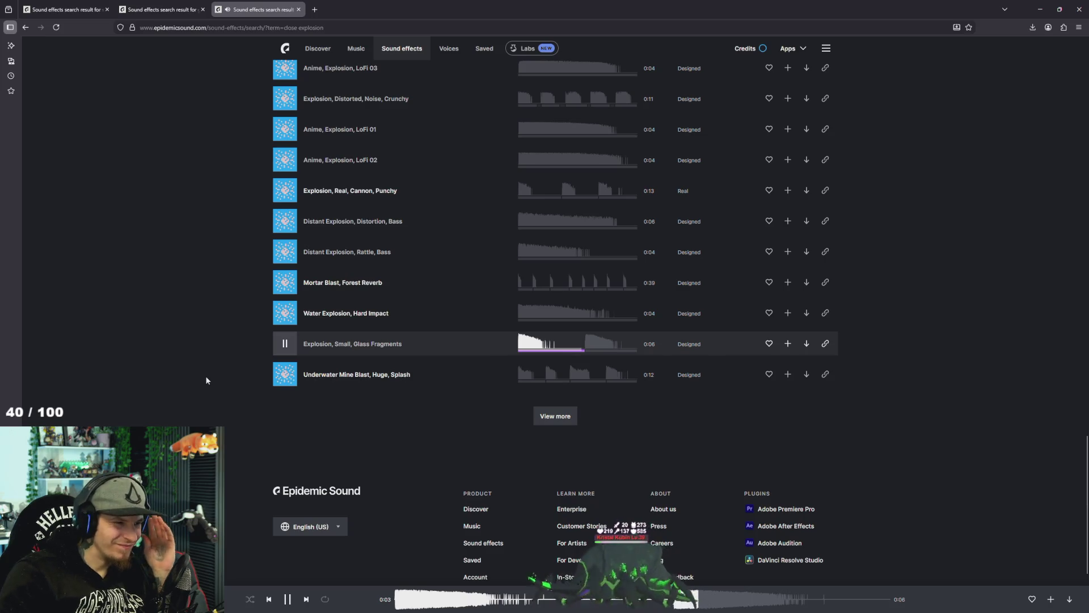
middle_click(199, 375)
scroll(199, 375, "up", 15)
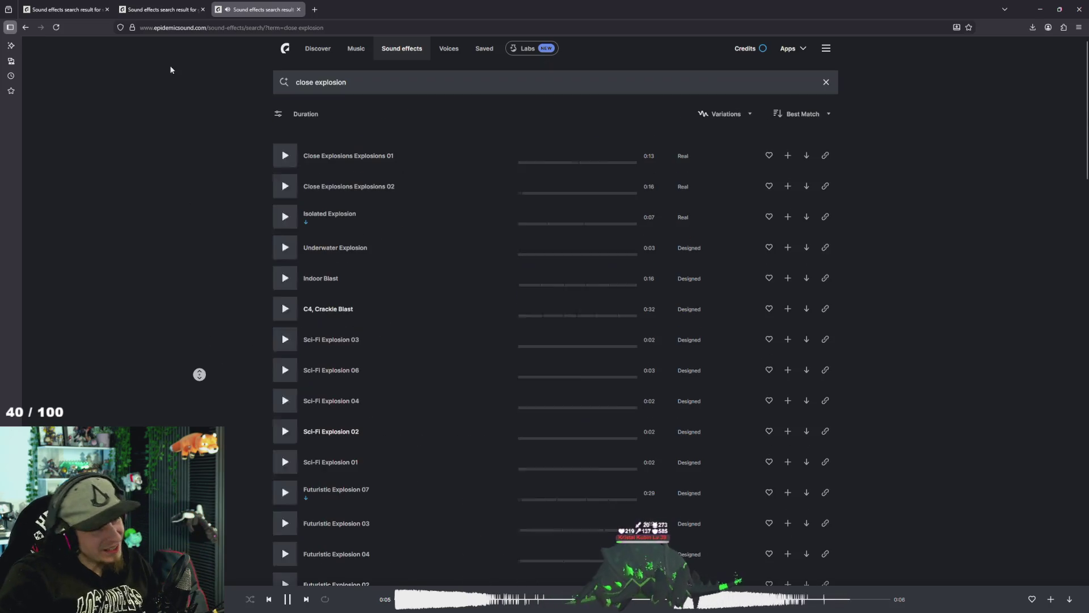
Change the sound-effects search to "close bomb" and run it.
double_click(325, 83)
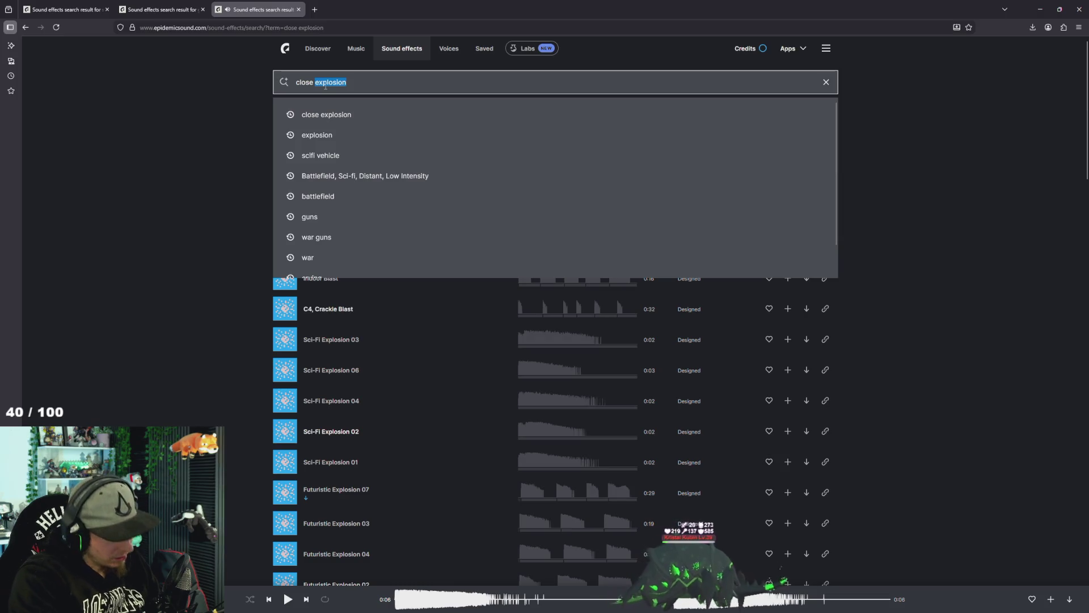
type("bomb")
key("Return")
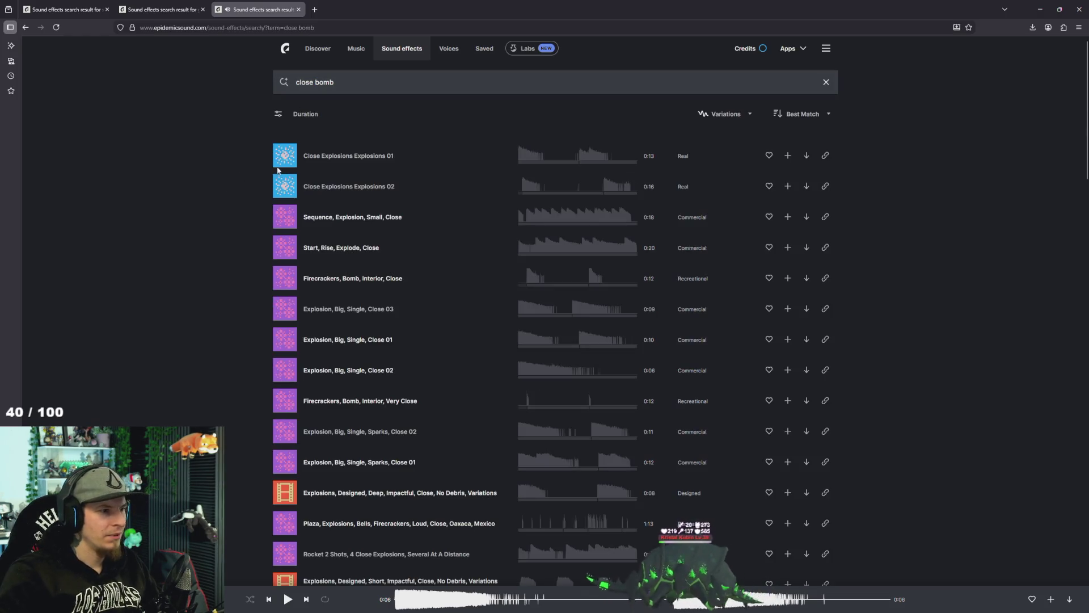
Preview the close explosion results, from Close Explosions 02 through the designed explosion variations.
left_click(281, 161)
left_click(283, 187)
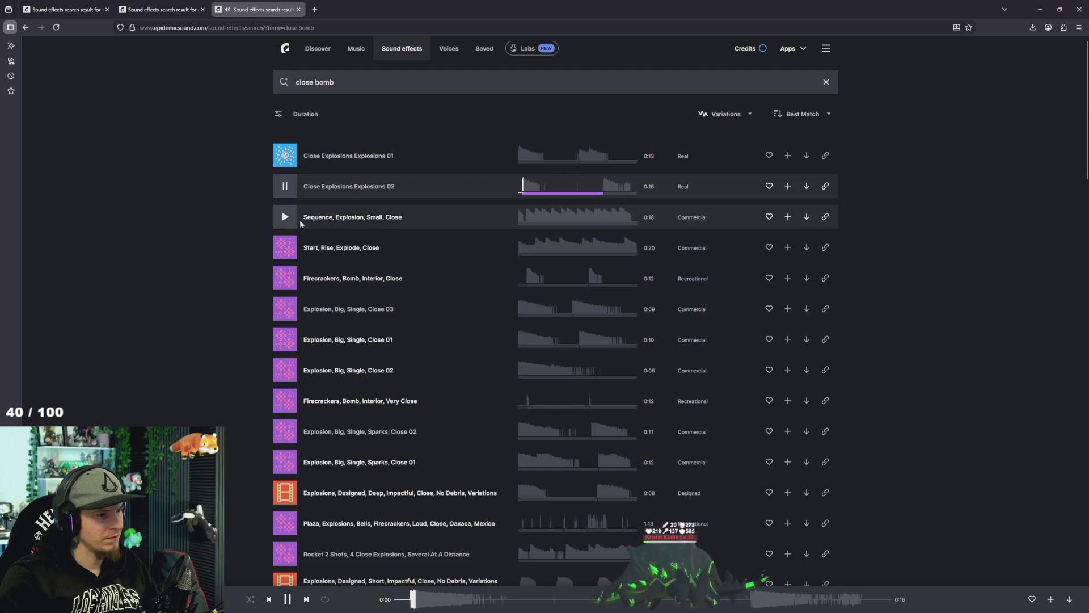
left_click(286, 218)
left_click(286, 248)
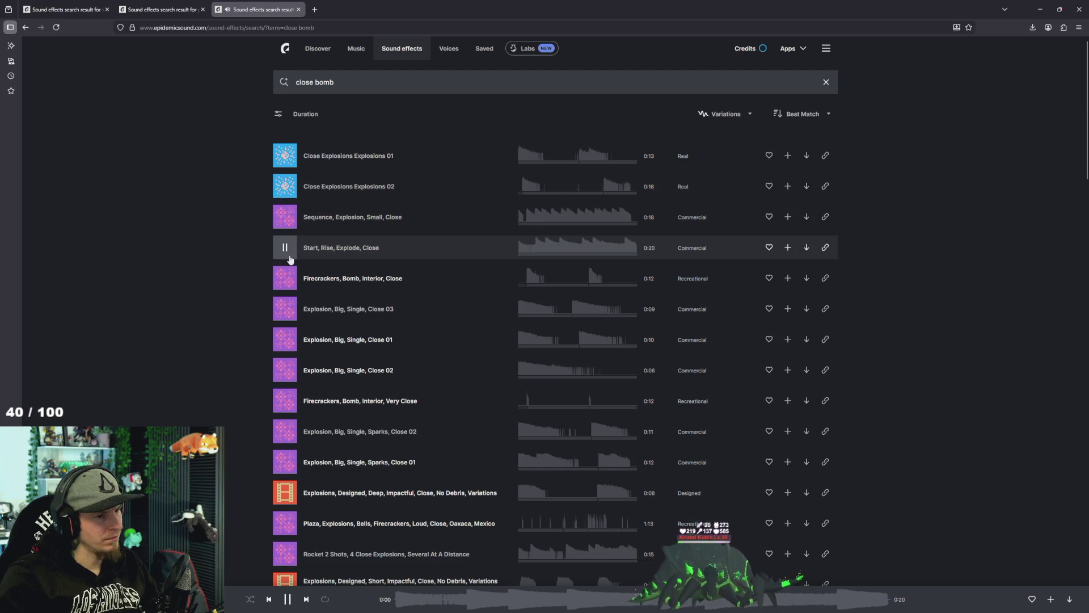
left_click(294, 306)
left_click(288, 342)
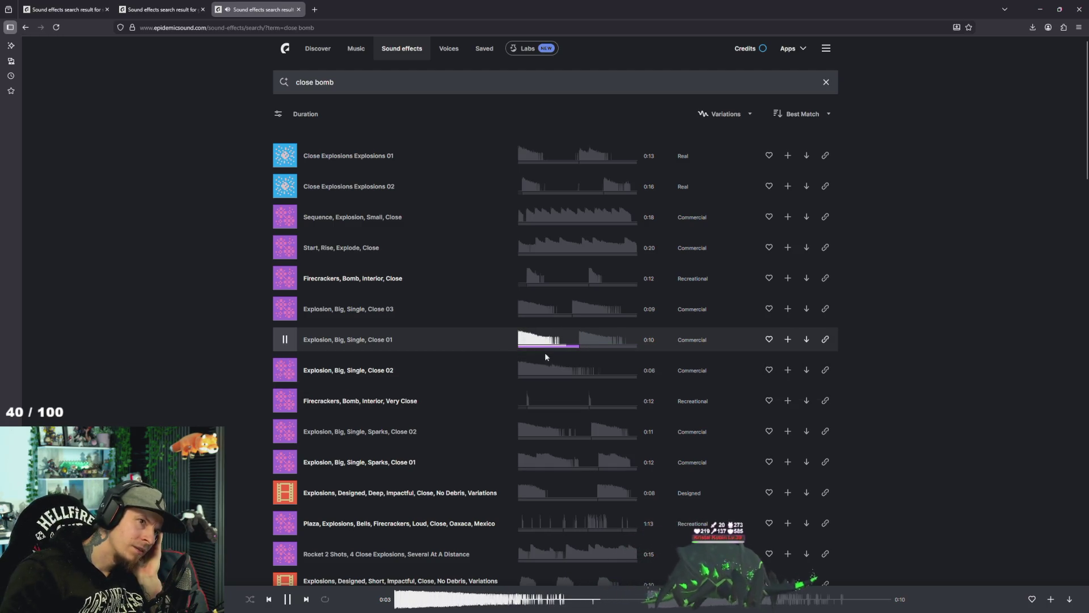
left_click(285, 401)
left_click(289, 434)
left_click(289, 453)
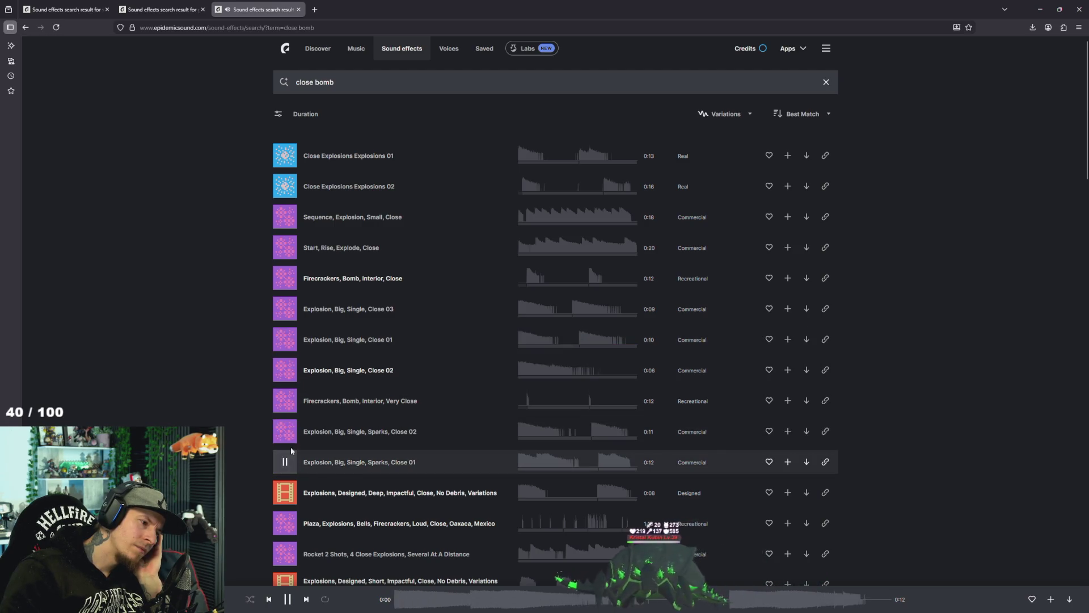
scroll(290, 449, "down", 2)
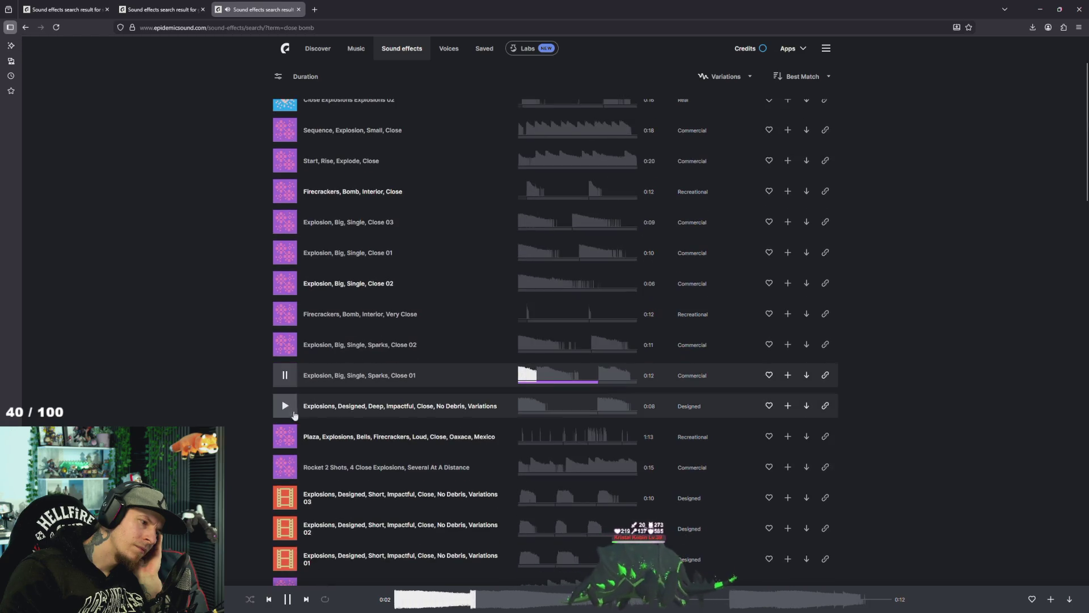
left_click(286, 406)
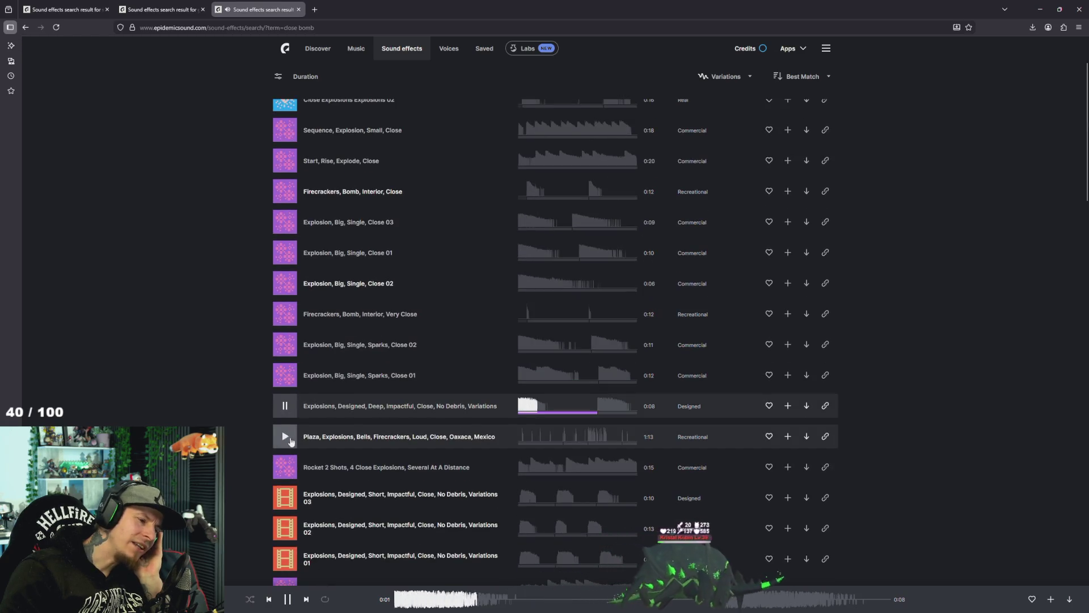
left_click(286, 437)
left_click(284, 497)
Preview Rocket 4 Shots, both Retro Explosion clips and Explosion 01 further down.
scroll(285, 482, "down", 3)
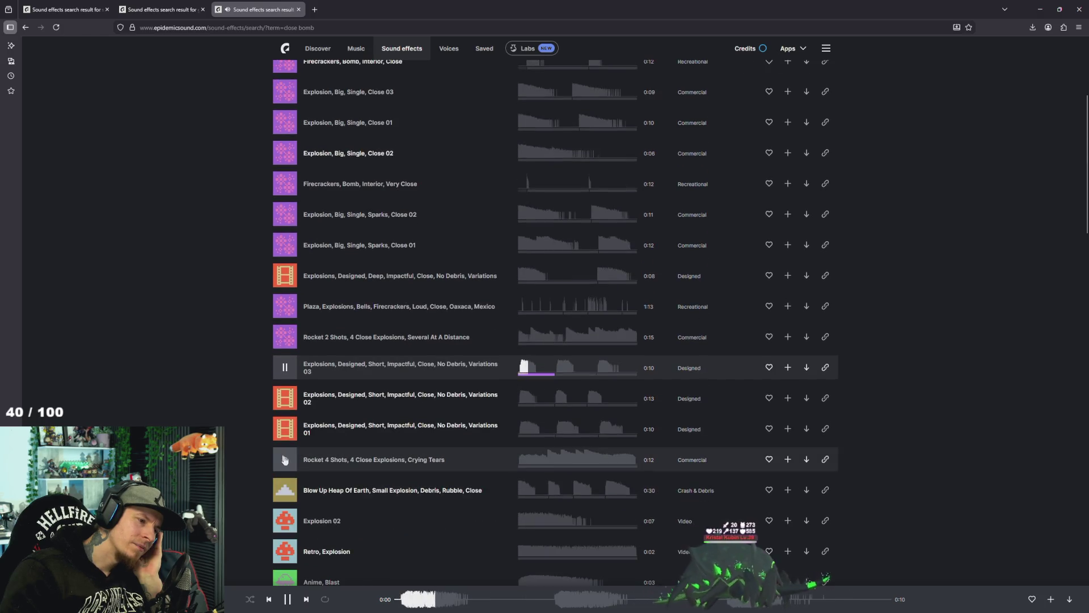
scroll(285, 459, "down", 3)
left_click(284, 330)
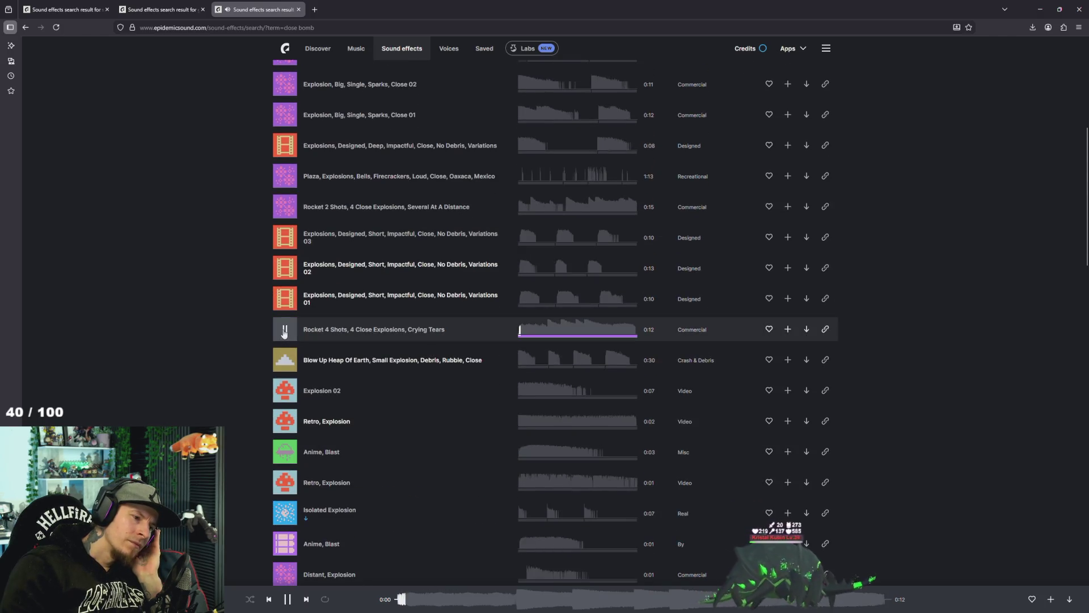
left_click(282, 422)
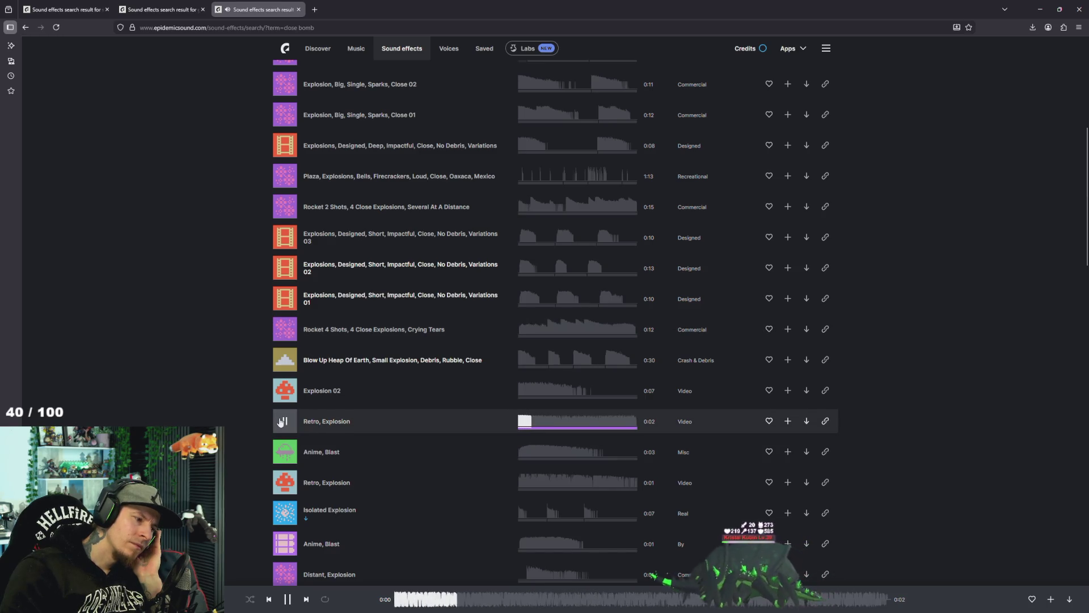
scroll(280, 423, "down", 2)
left_click(284, 386)
scroll(295, 391, "down", 3)
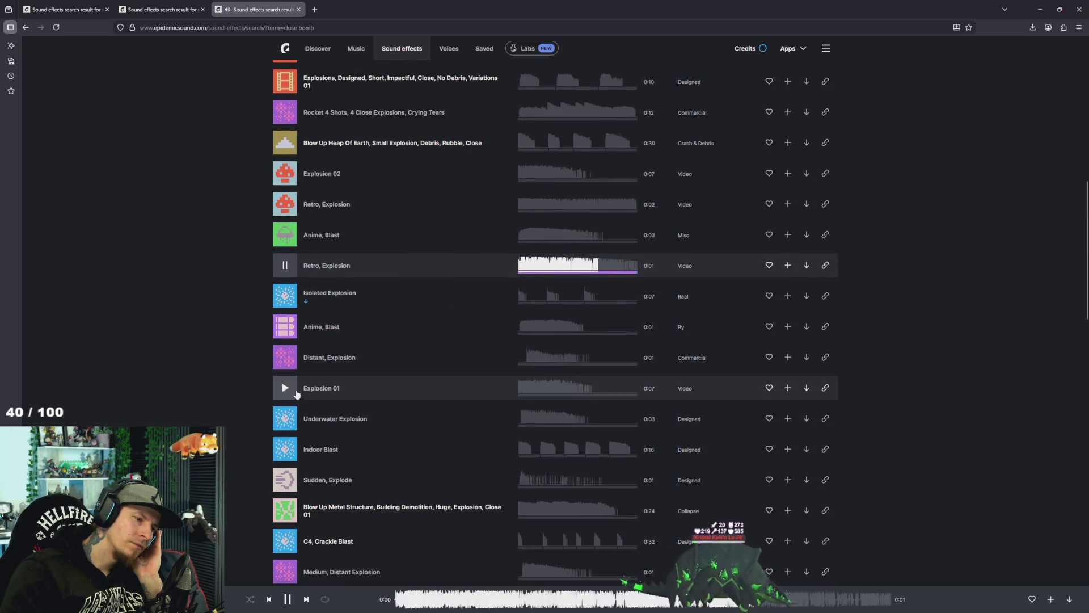
left_click(295, 392)
scroll(301, 394, "down", 2)
scroll(305, 395, "down", 2)
Preview Sci-Fi Explosions 03, 06, 04, 01, 05 and Futuristic Explosion 01.
left_click(285, 386)
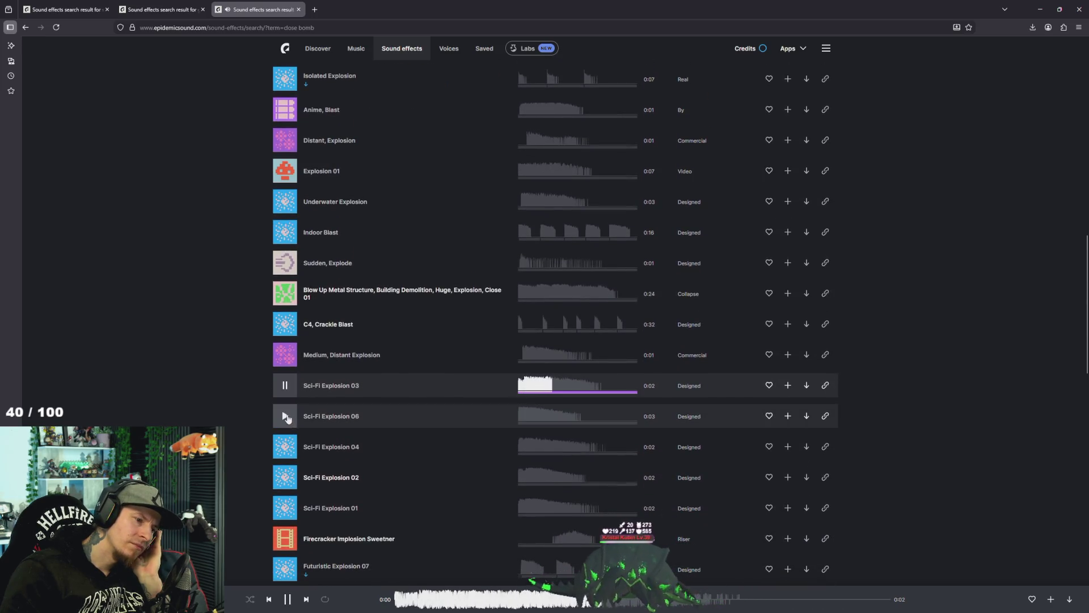
left_click(287, 418)
left_click(285, 447)
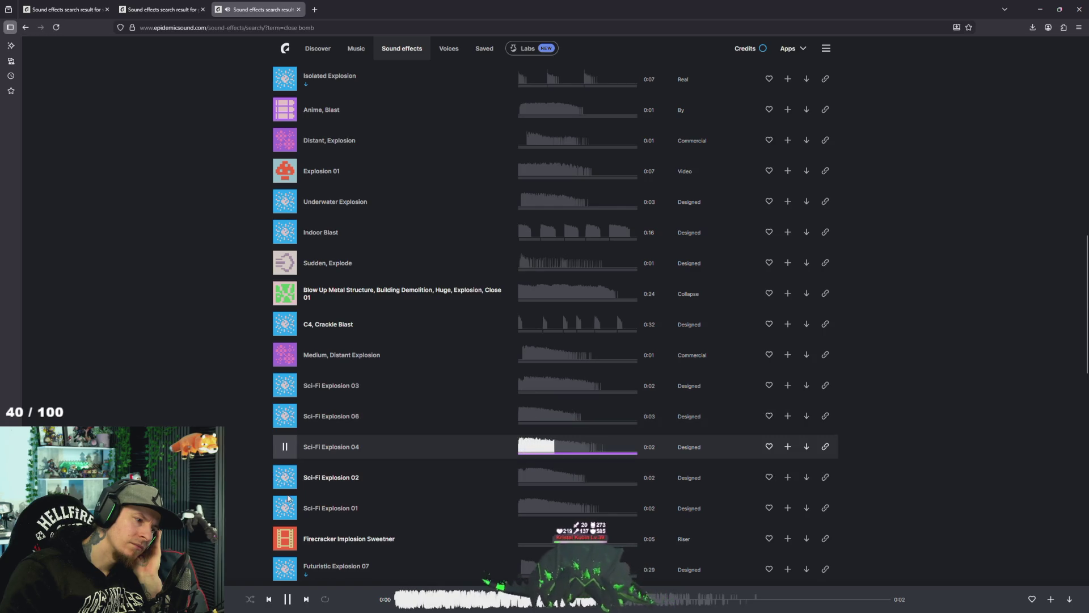
left_click(286, 502)
scroll(257, 476, "down", 3)
scroll(268, 480, "down", 3)
left_click(284, 420)
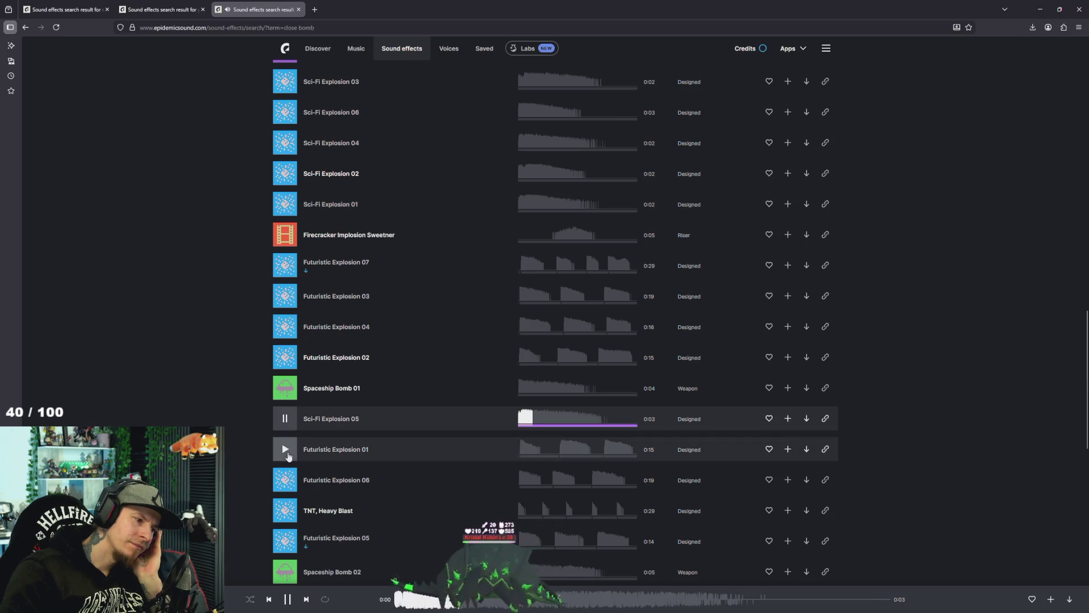
left_click(285, 448)
scroll(288, 447, "down", 3)
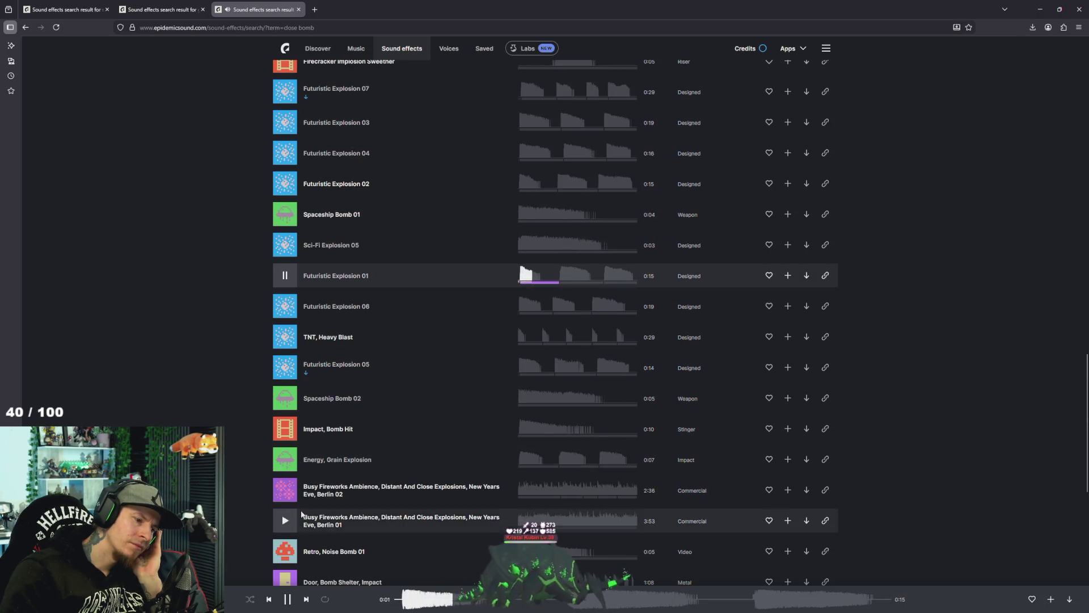
scroll(289, 511, "down", 3)
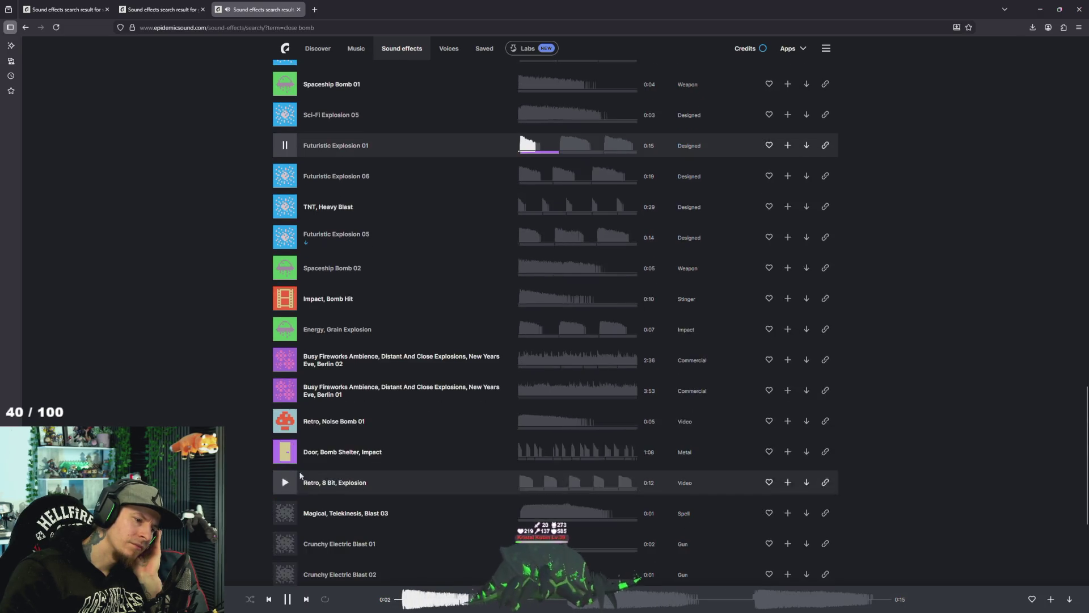
Preview Retro Noise Bomb 01, the fireworks ambience, Telekinesis Blast 03 and Crunchy Electric Blasts.
left_click(286, 423)
left_click(287, 397)
left_click(285, 391)
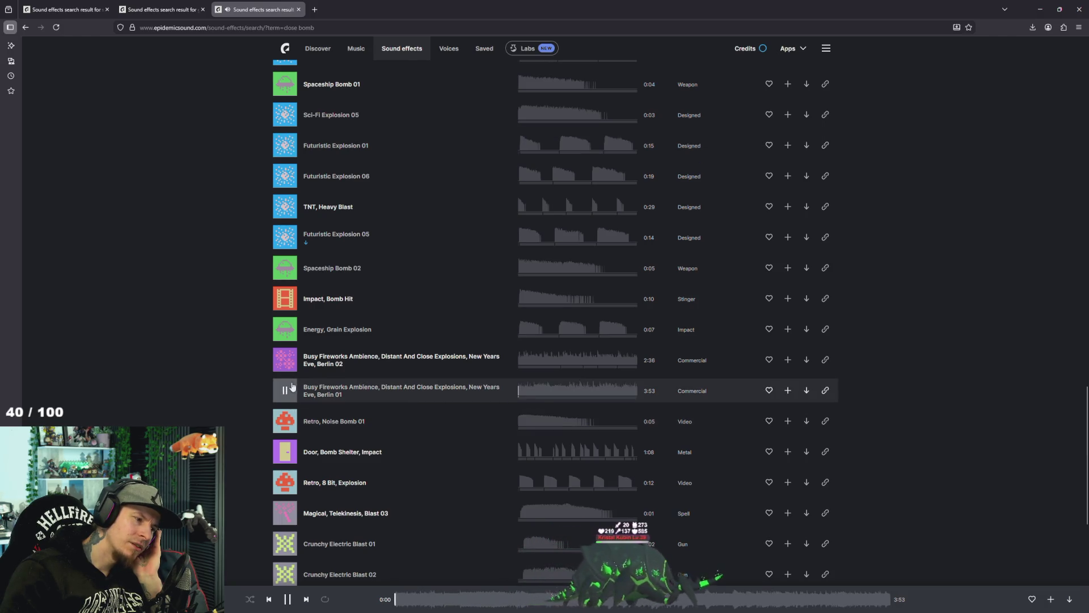
scroll(281, 363, "down", 3)
left_click(283, 346)
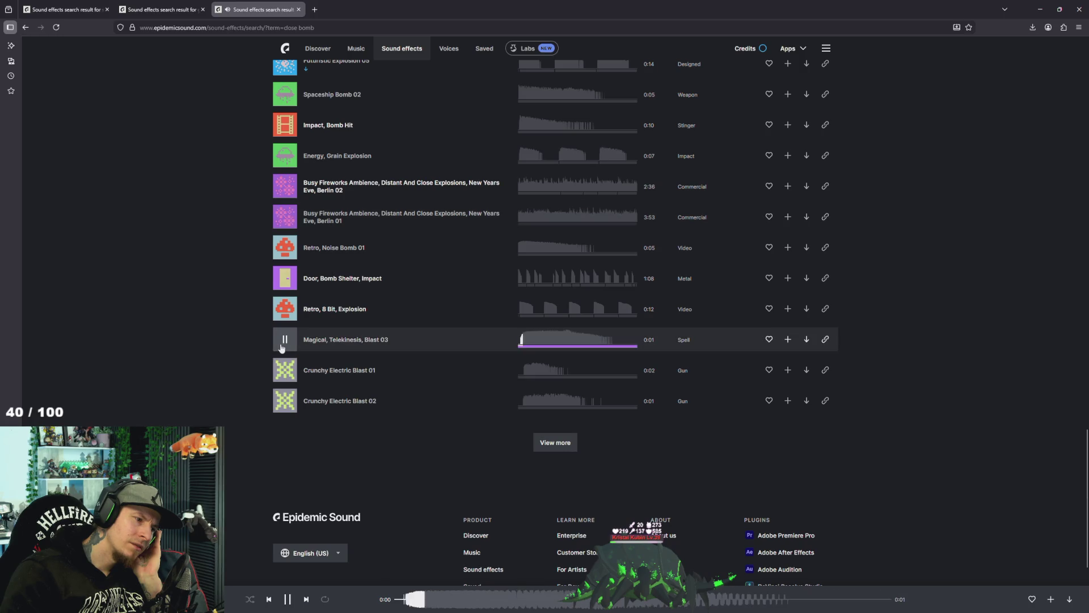
left_click(285, 372)
left_click(285, 401)
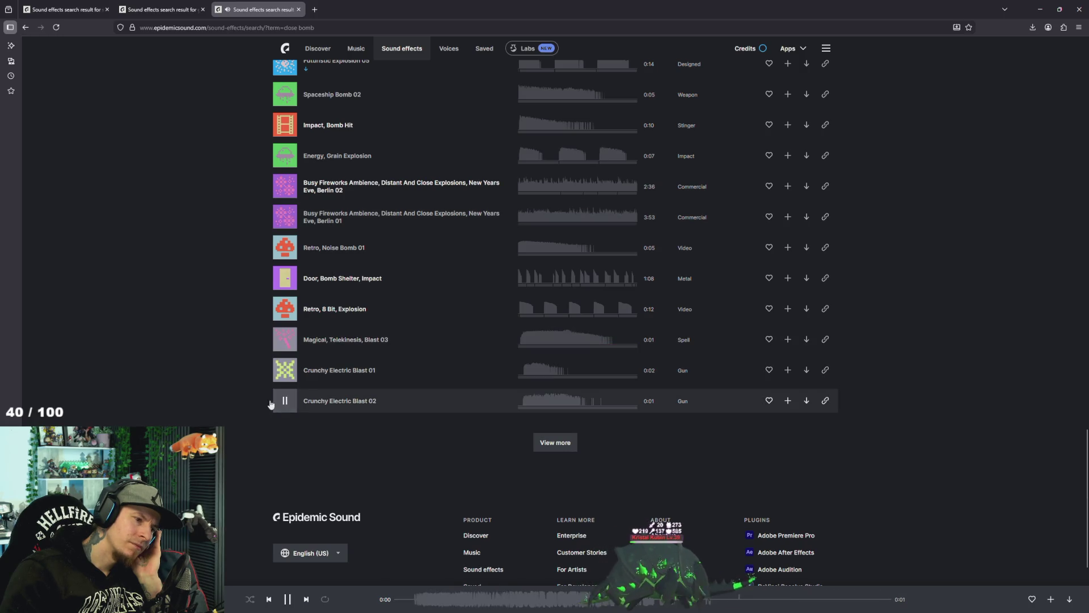
middle_click(207, 419)
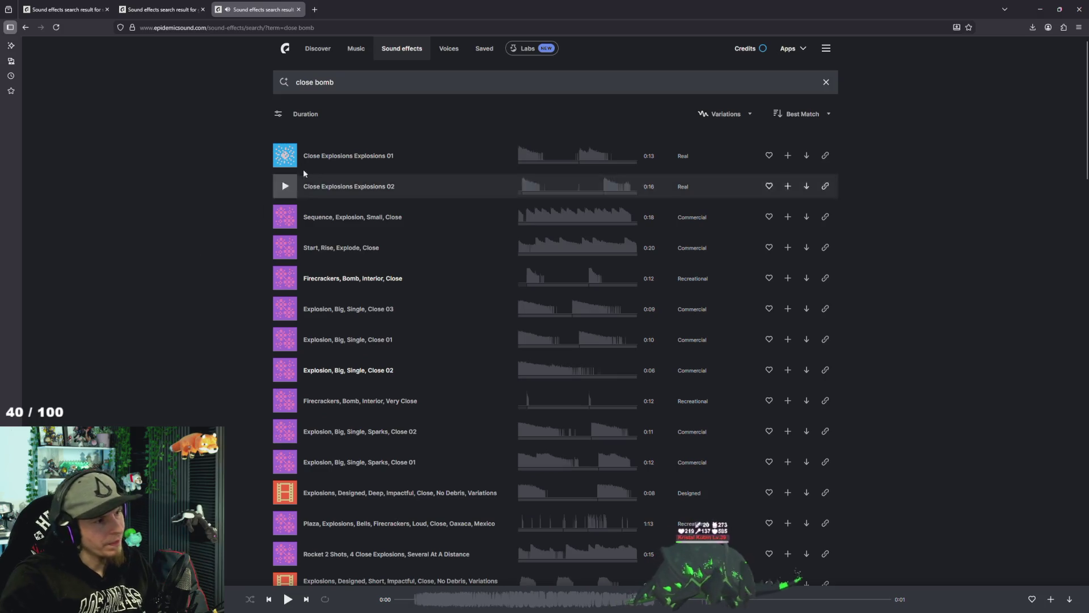
Search sound effects for "granate", then rerun the search as "grenate".
left_click(347, 85)
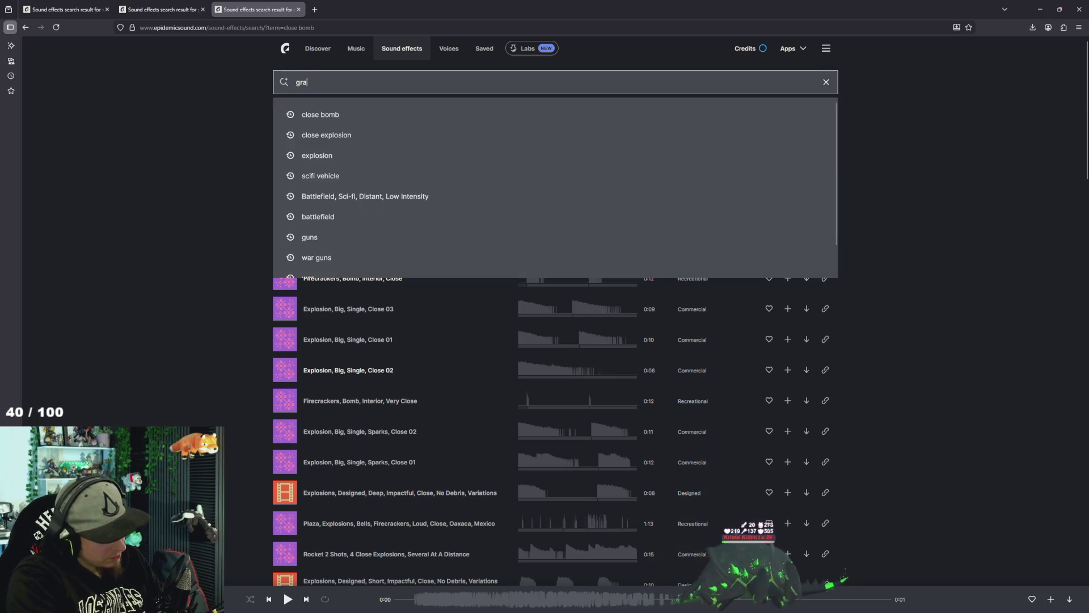
type("nate")
key("Return")
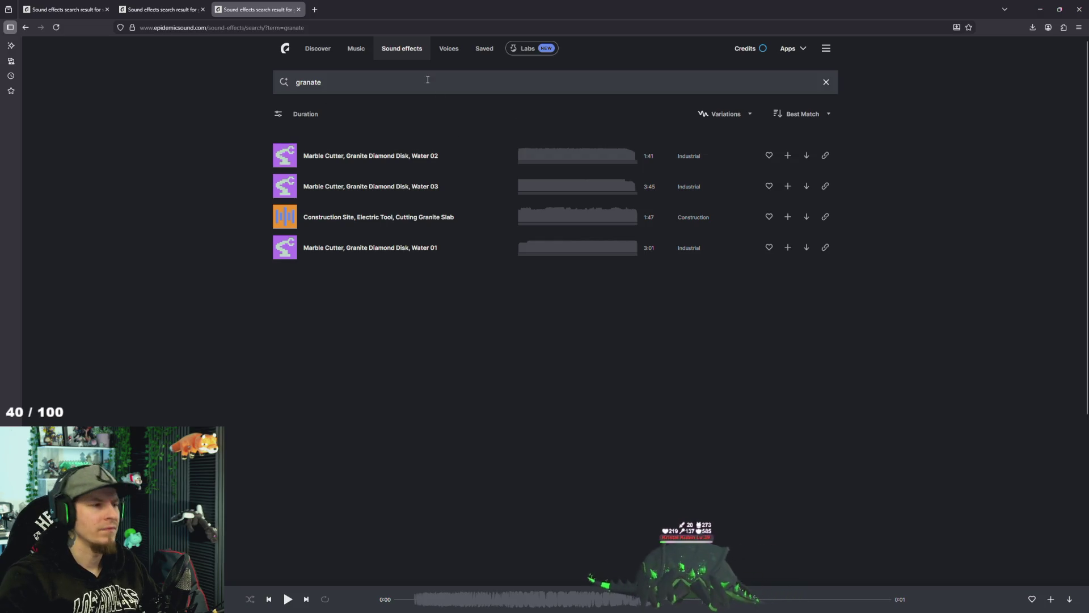
double_click(308, 83)
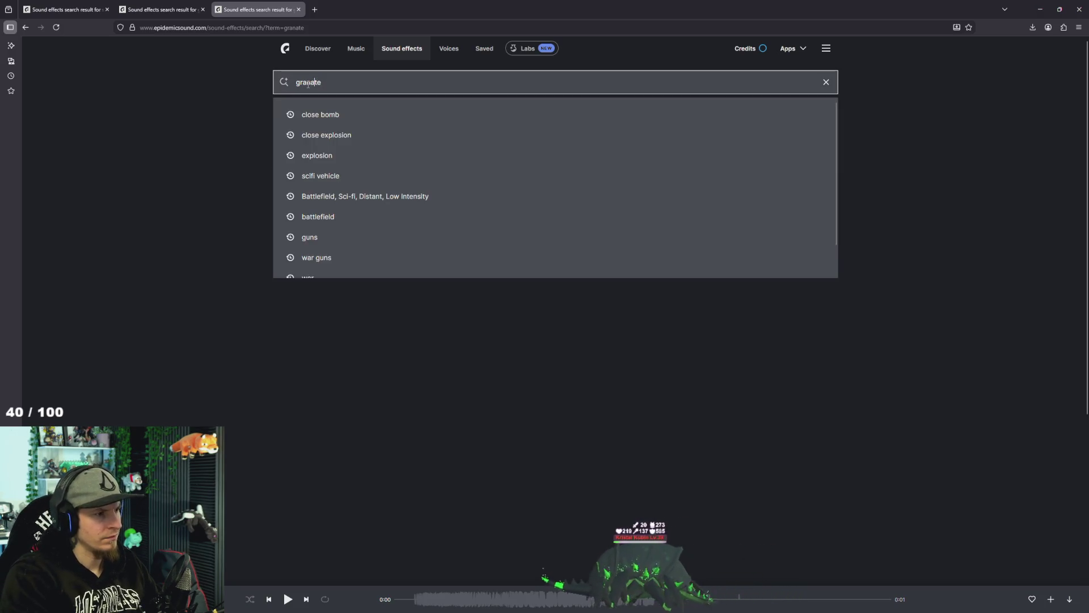
key("Return")
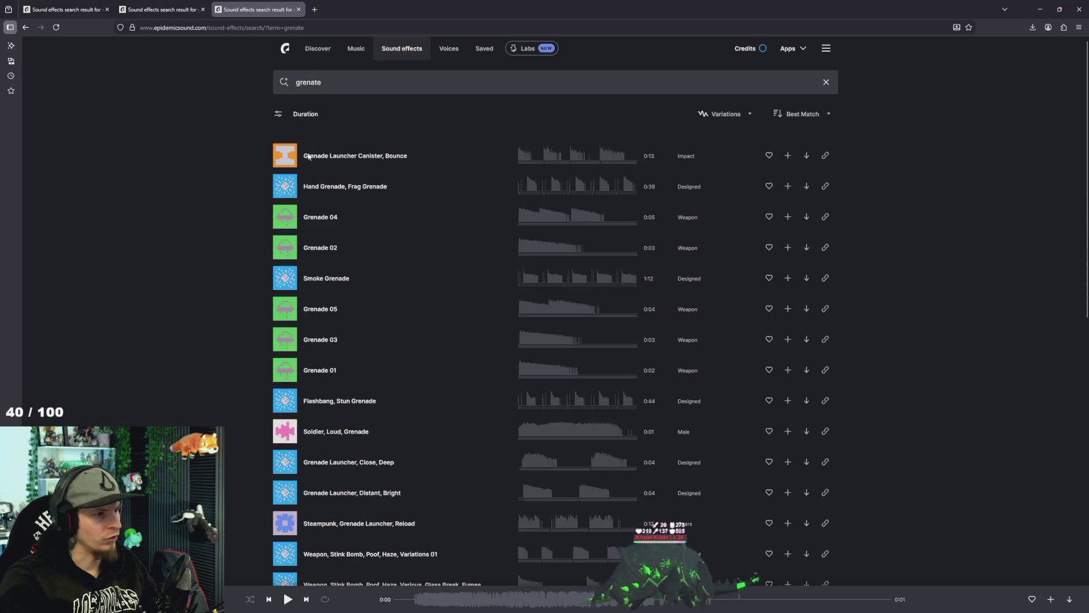
Preview Grenade 04, Grenade 02 and the Grenade Launcher Canister Bounce clip.
left_click(285, 217)
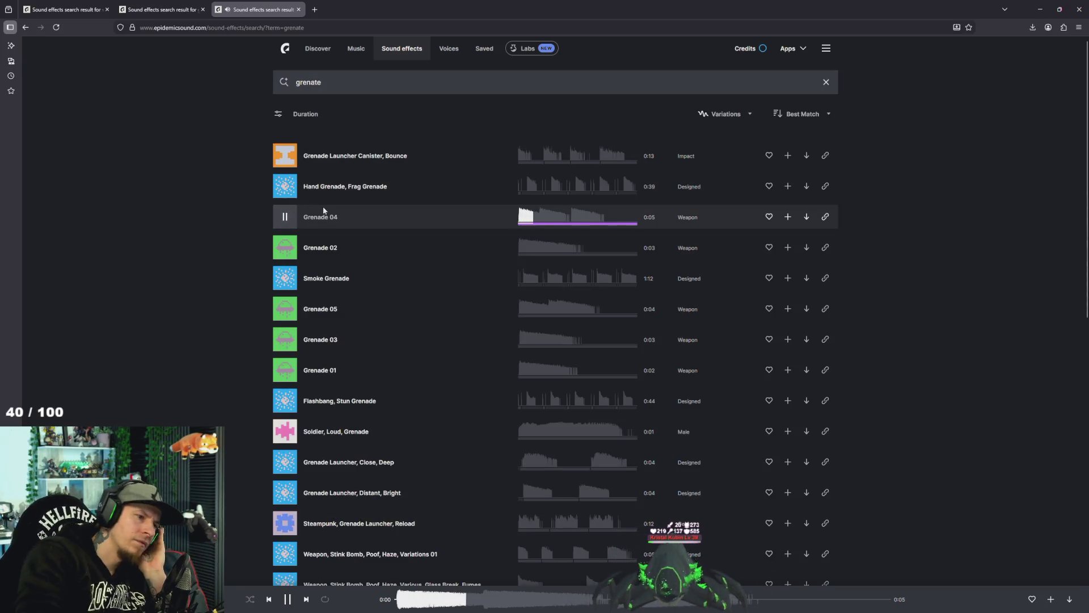
left_click(286, 249)
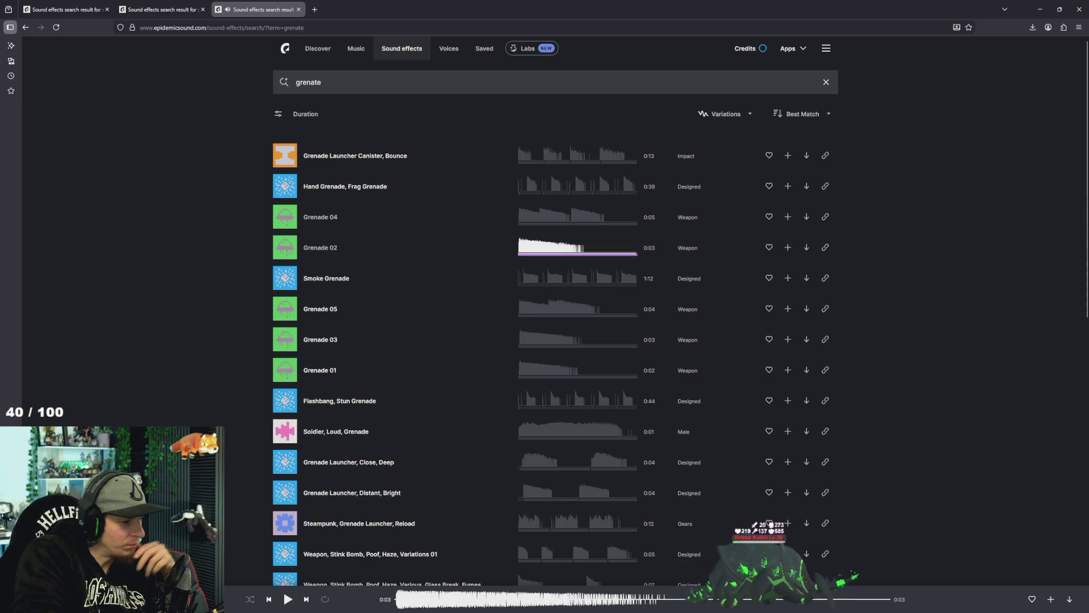
left_click(576, 162)
left_click(601, 163)
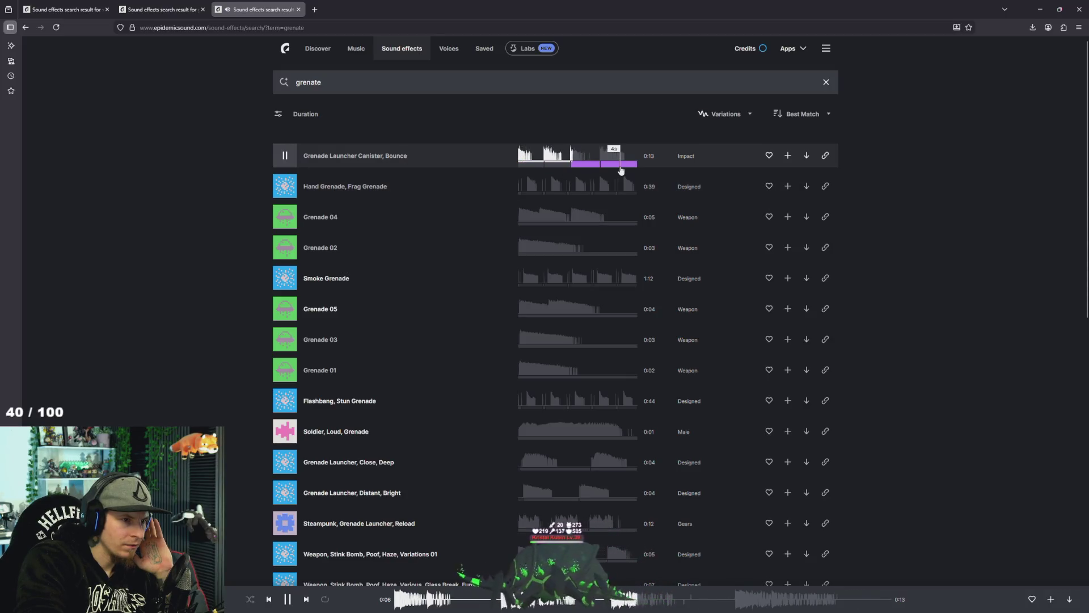
Preview Flashbang, Soldier Loud Grenade, both Grenade Launcher Close/Distant clips and Stink Bomb 01.
scroll(342, 294, "down", 4)
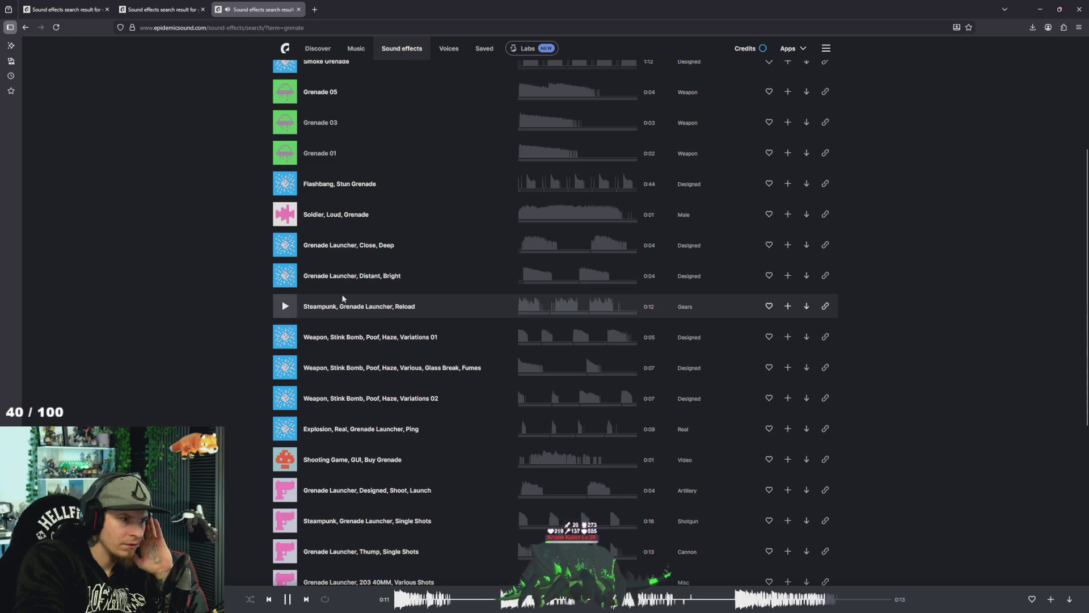
left_click(285, 183)
left_click(284, 214)
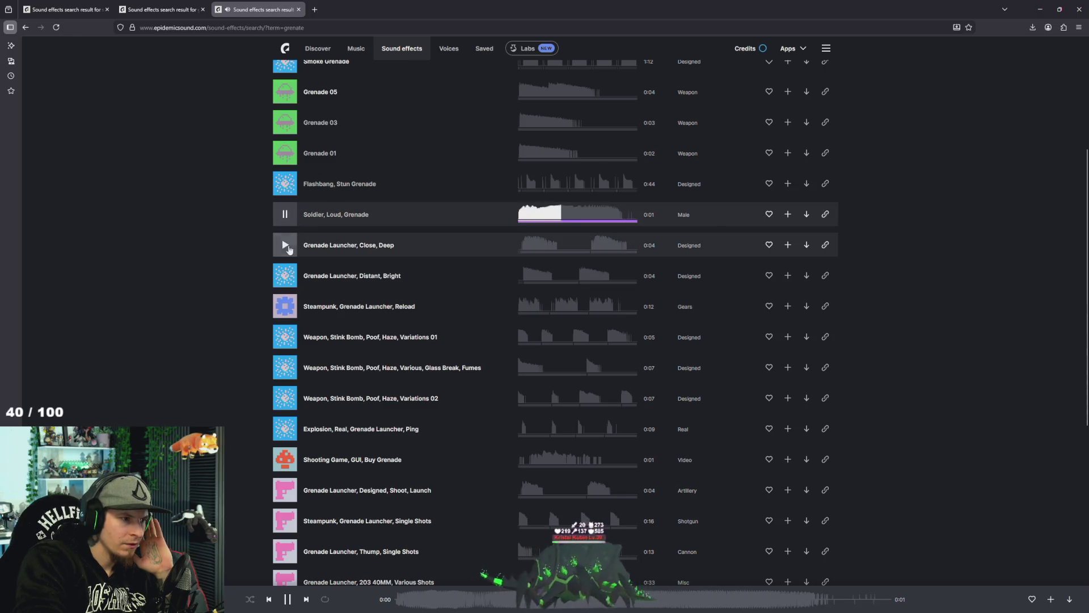
left_click(281, 245)
left_click(283, 275)
left_click(287, 337)
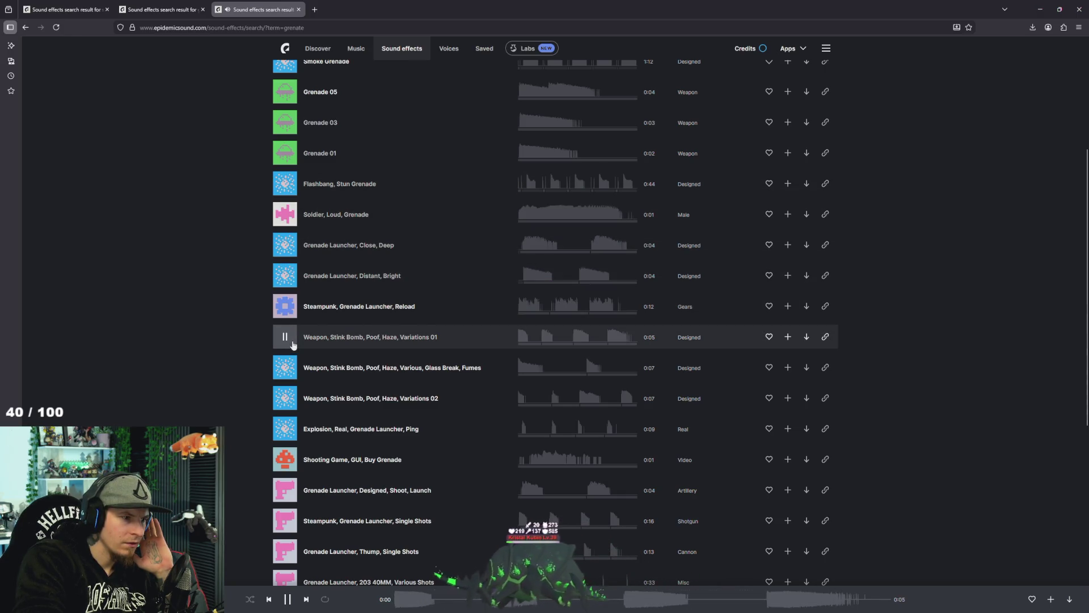
scroll(290, 341, "down", 3)
Preview Grenade Launcher Shoot, Buy Grenade GUI, Thump, 203 40MM and Stink Bomb Poof clips.
left_click(286, 317)
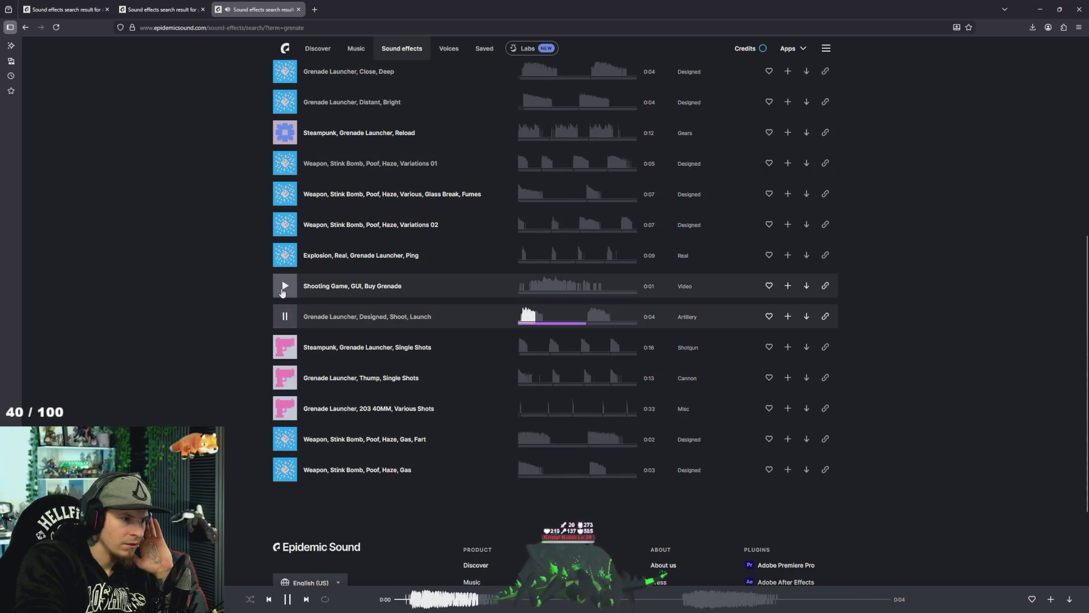
left_click(285, 286)
left_click(285, 378)
left_click(285, 410)
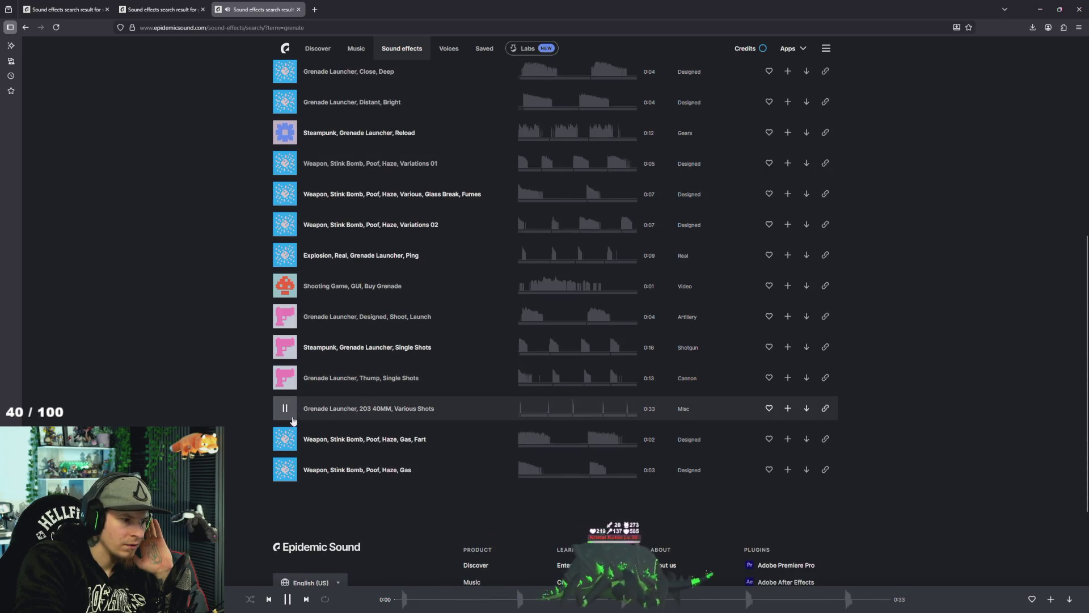
left_click(284, 469)
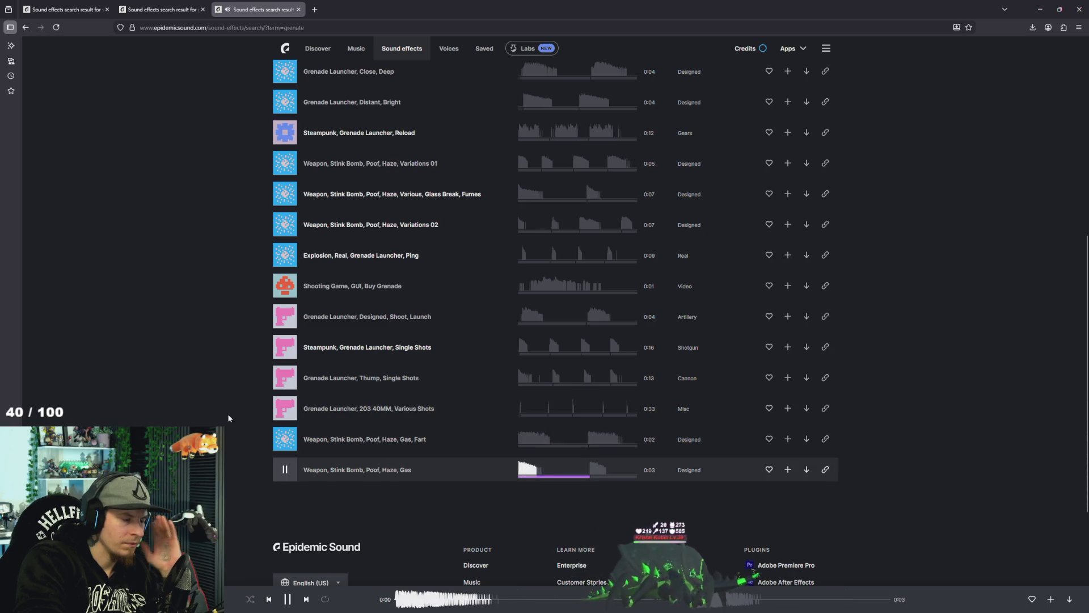
scroll(228, 416, "up", 7)
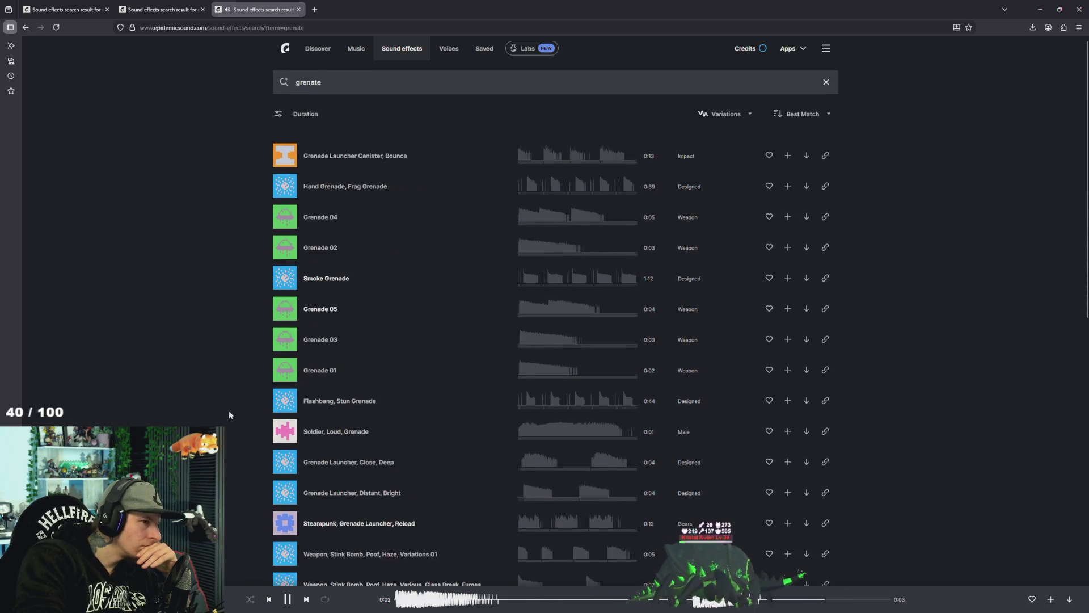
left_click(358, 81)
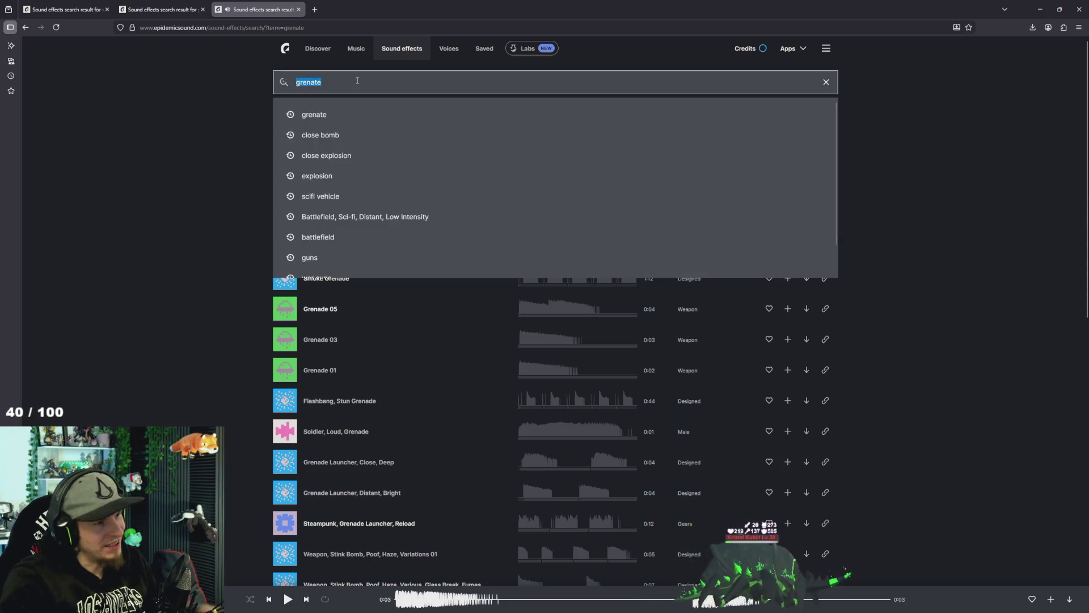
Search for "explosion heavy" and preview Heavy Blasts, Stone Rubble Debris.
key("BackSpace")
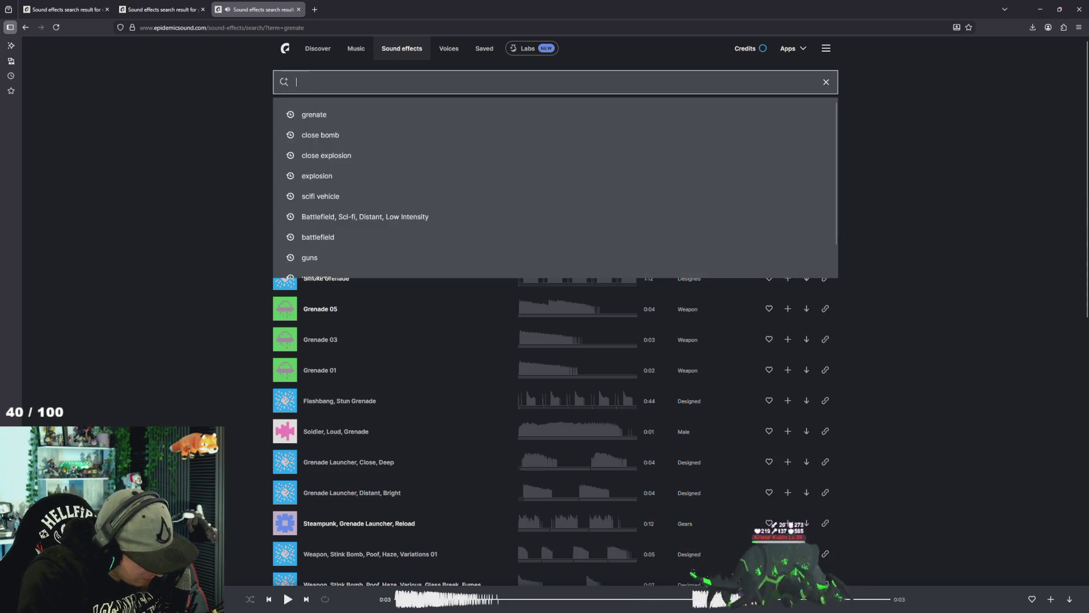
type("explos")
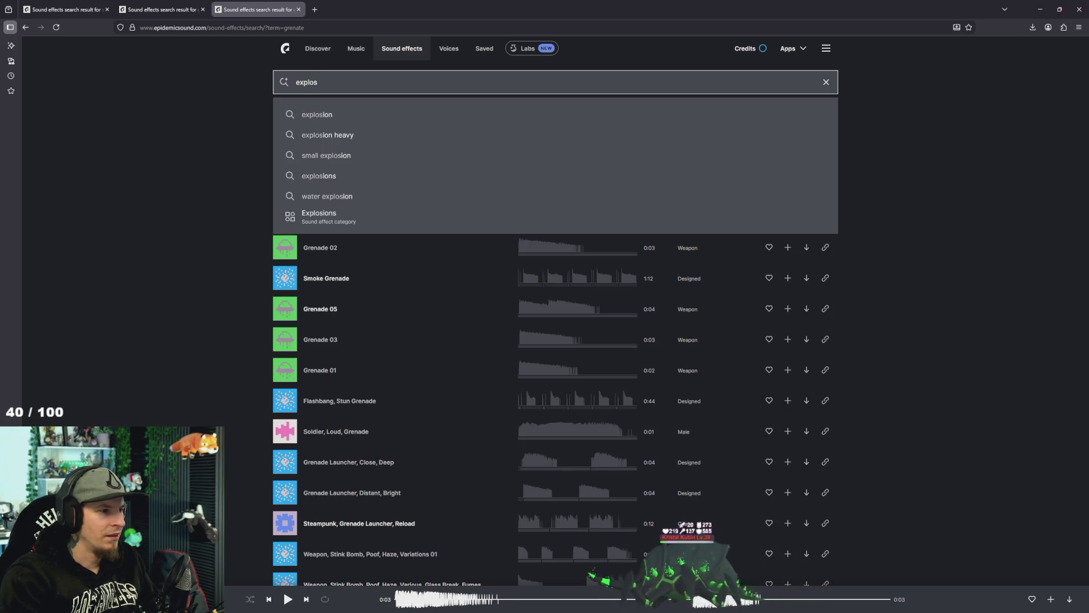
key("Down")
key("Down")
key("Return")
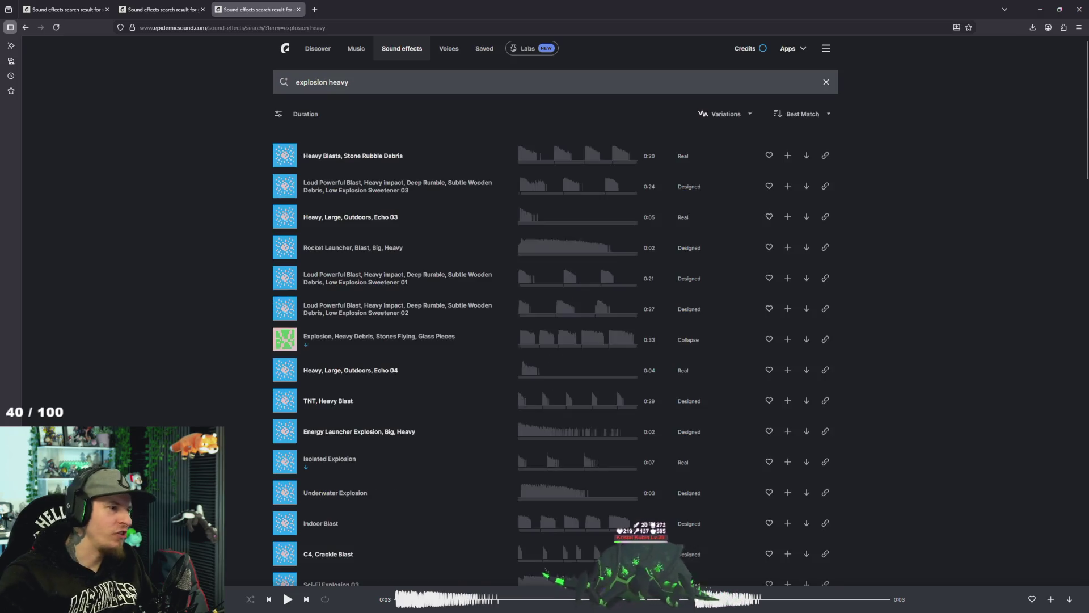
left_click(285, 161)
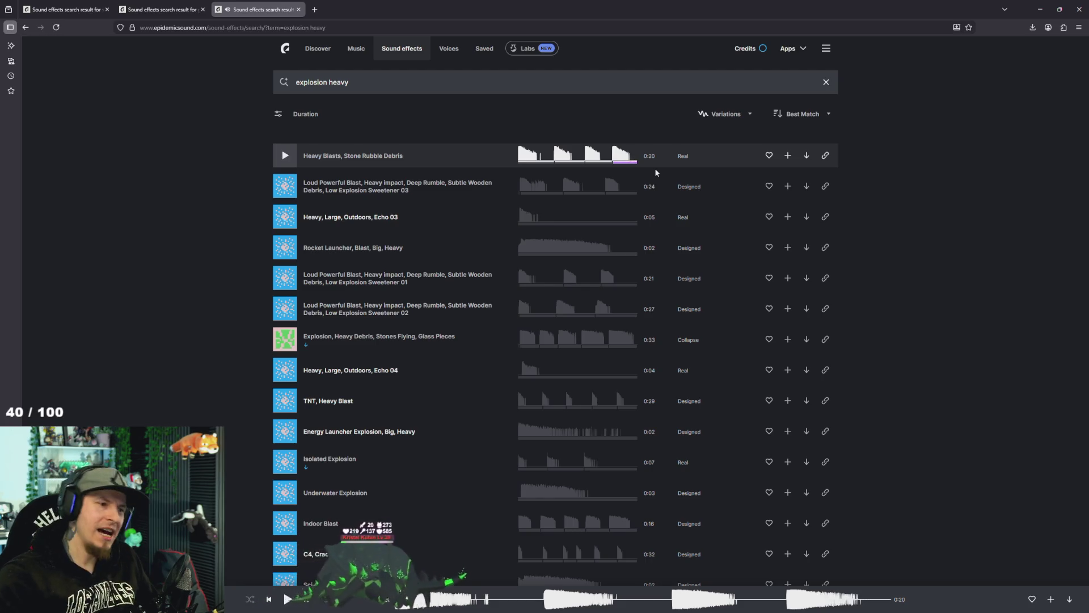
Download the last variation of Heavy Blasts as a segment and show it in its folder.
left_click(806, 156)
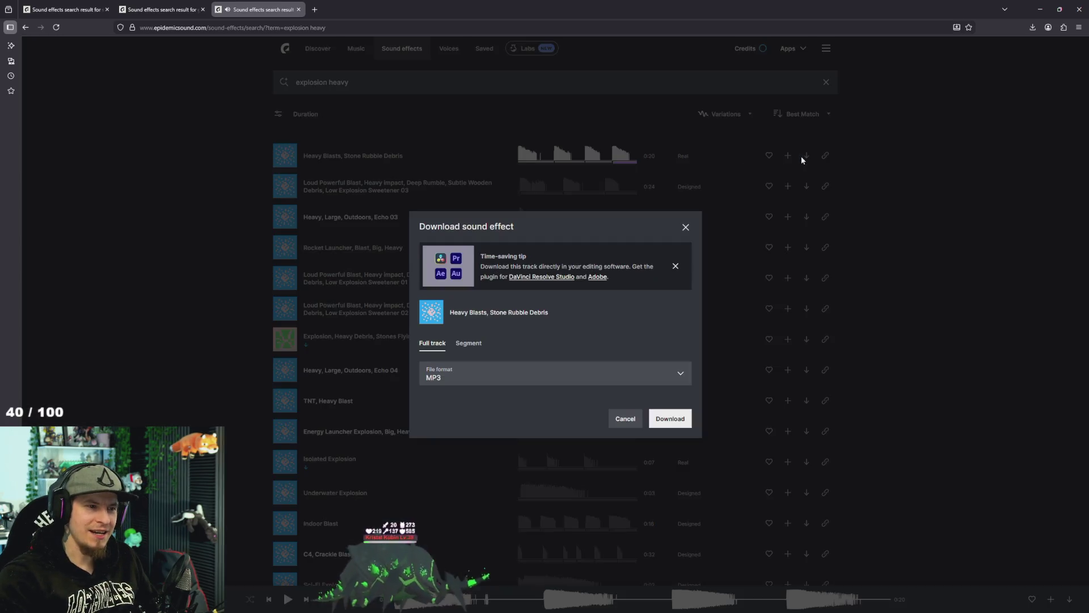
left_click(468, 343)
left_click(661, 380)
left_click(670, 446)
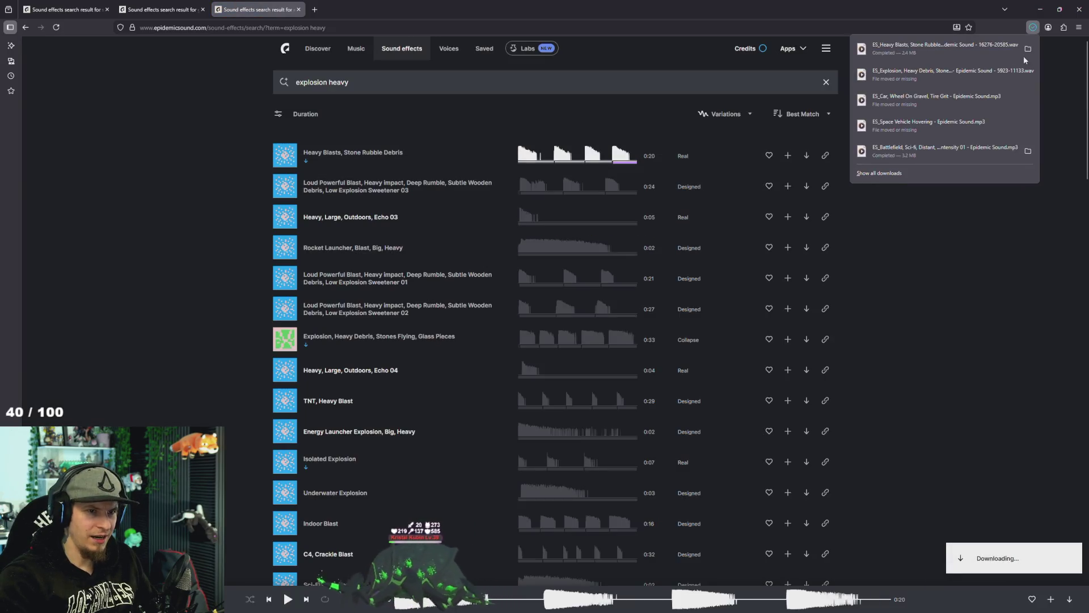
left_click(963, 91)
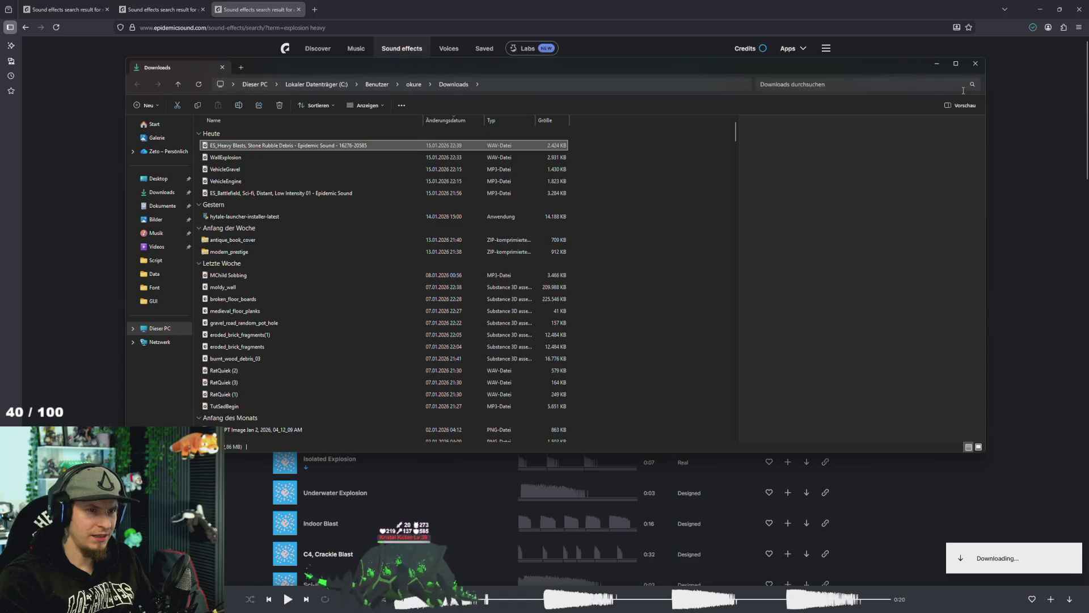
Rename the downloaded Heavy Blasts WAV to HeavyExplosion and carry it over to Unity.
key("F2")
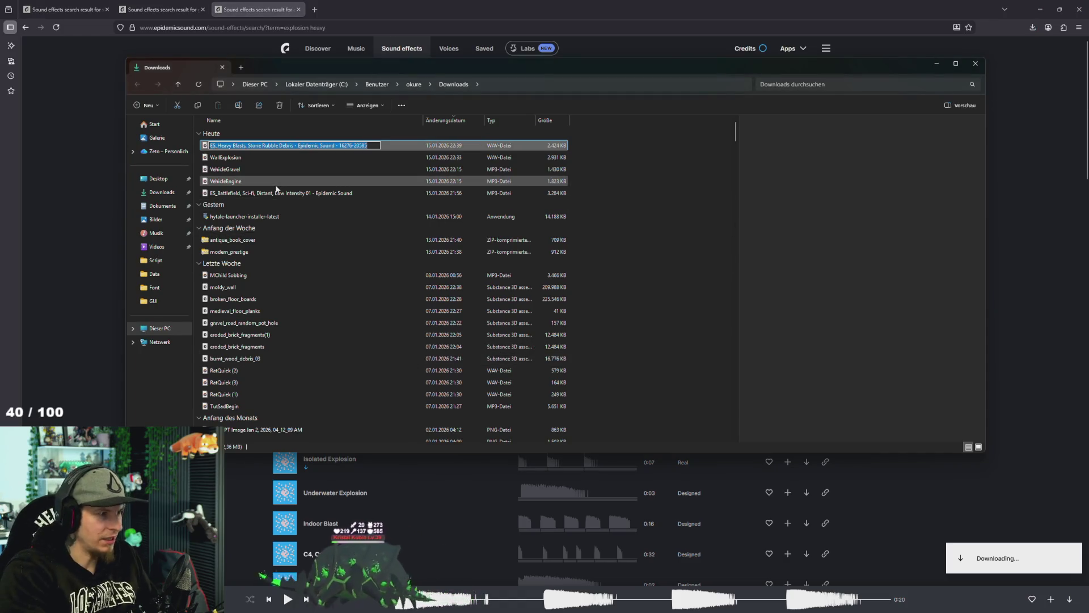
type("HeavyEx")
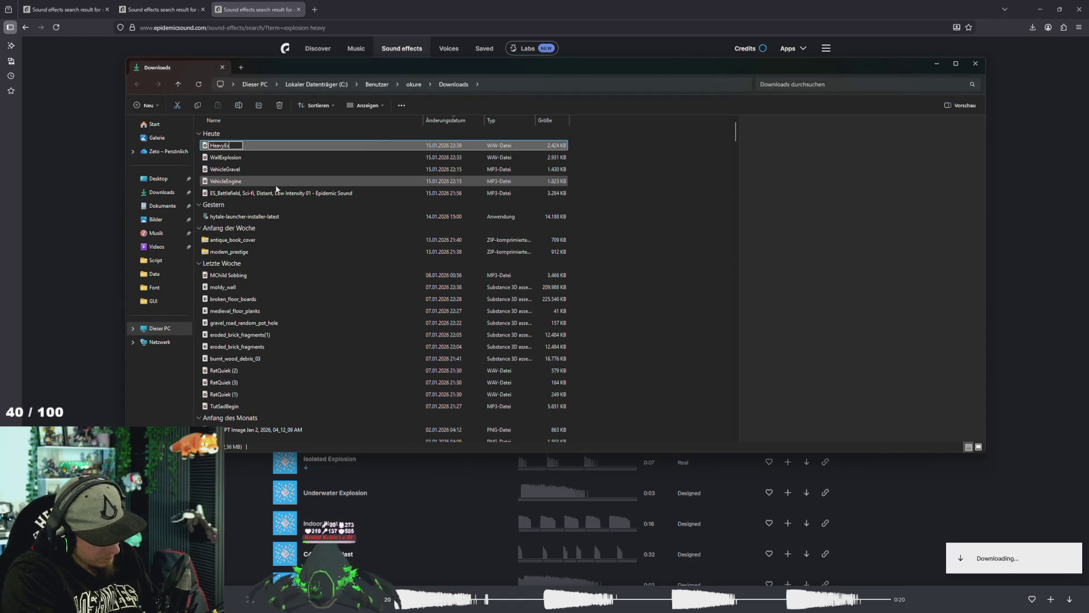
type("ion")
key("Return")
mouse_move(227, 146)
left_mouse_down()
mouse_move(442, 183)
mouse_move(438, 376)
mouse_move(326, 165)
mouse_move(712, 536)
left_mouse_up()
key("alt+Tab")
key("alt+Tab")
key("alt+Tab")
key("alt+Tab")
key("alt+Tab")
key("alt+Tab")
key("alt+Tab")
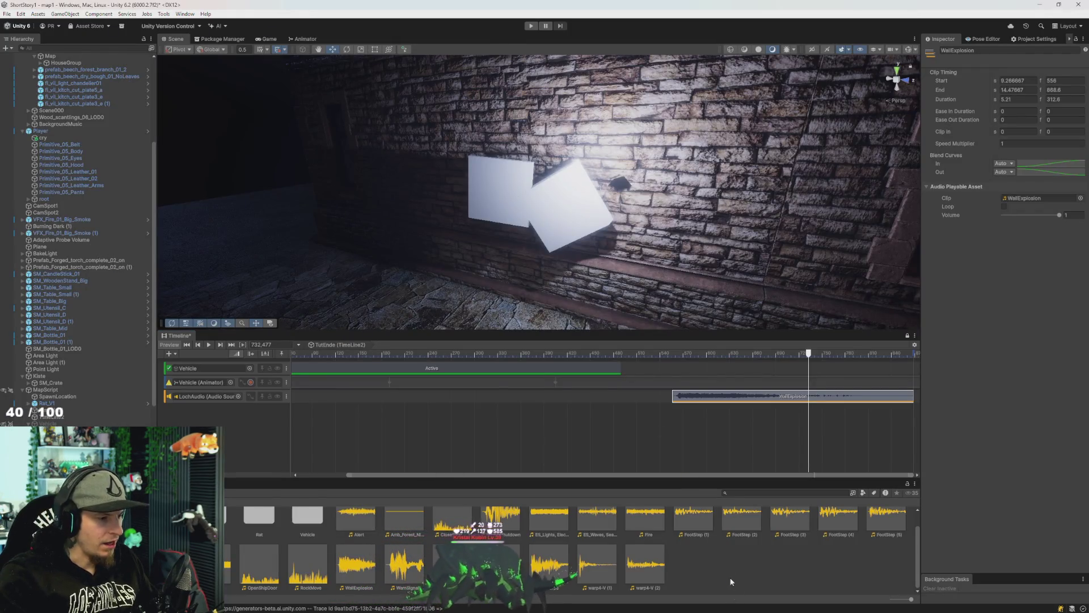
Import HeavyExplosion into the Project and add an audio track bound to LochAudio (1).
left_click_drag(731, 581, 719, 573)
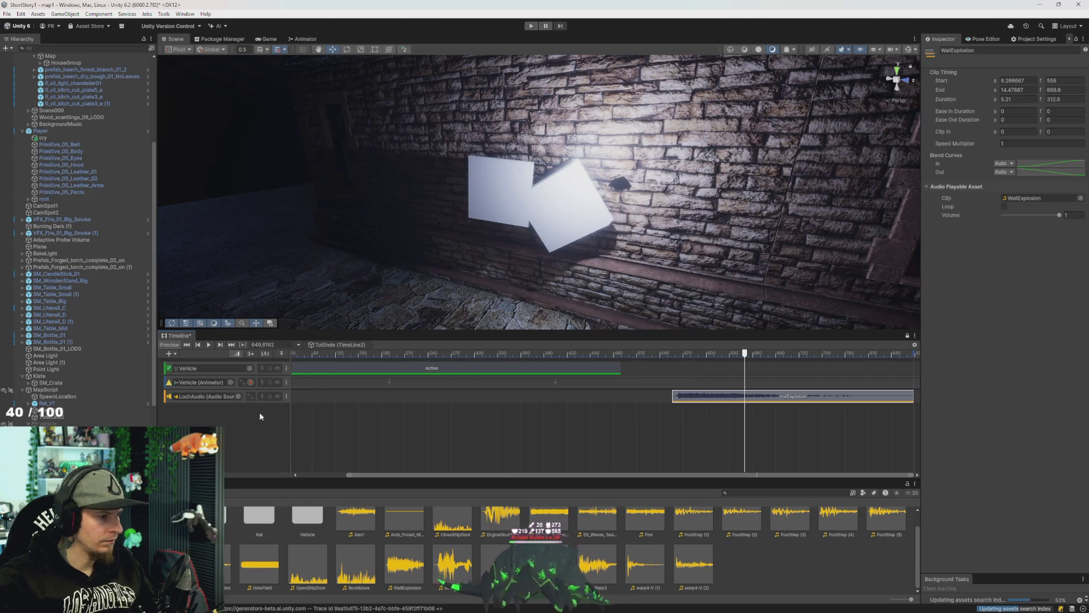
left_click(691, 182)
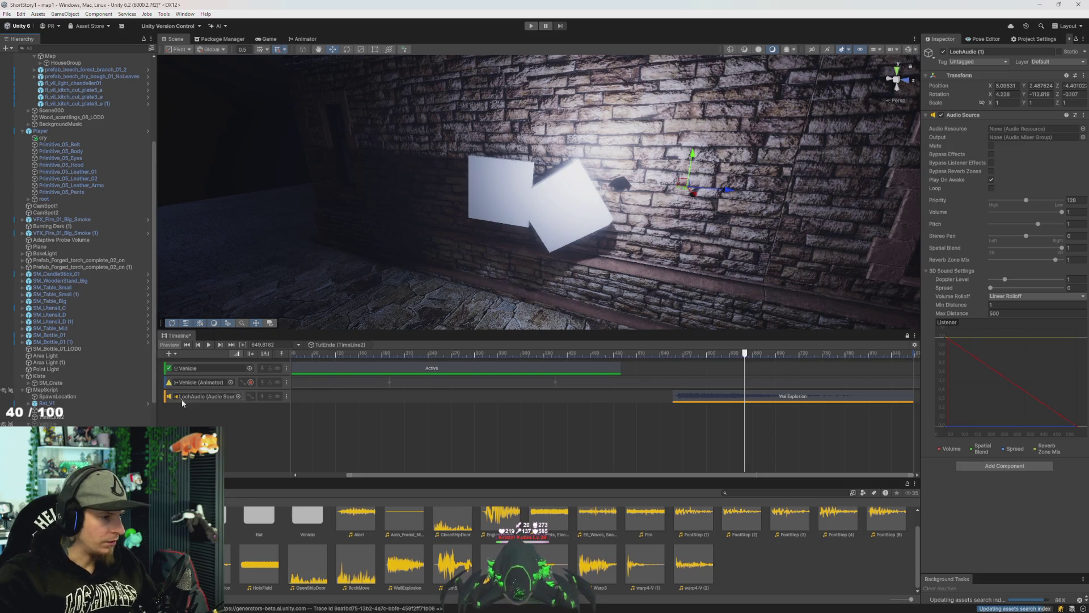
right_click(225, 429)
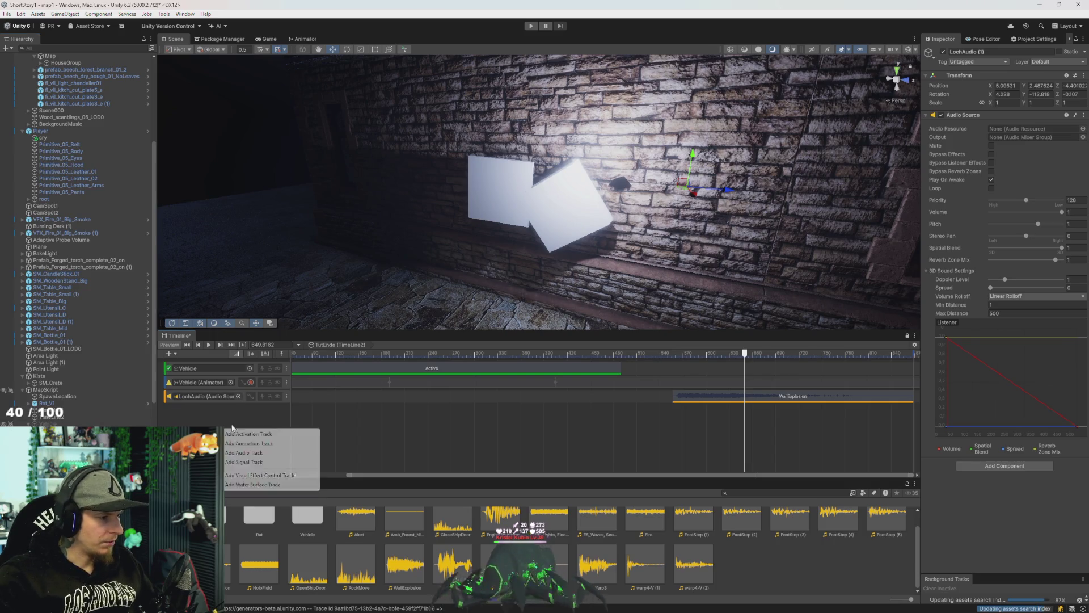
left_click(244, 452)
Place the HeavyExplosion clip on the new track and rewind the playhead before the explosions.
left_click_drag(585, 418, 478, 417)
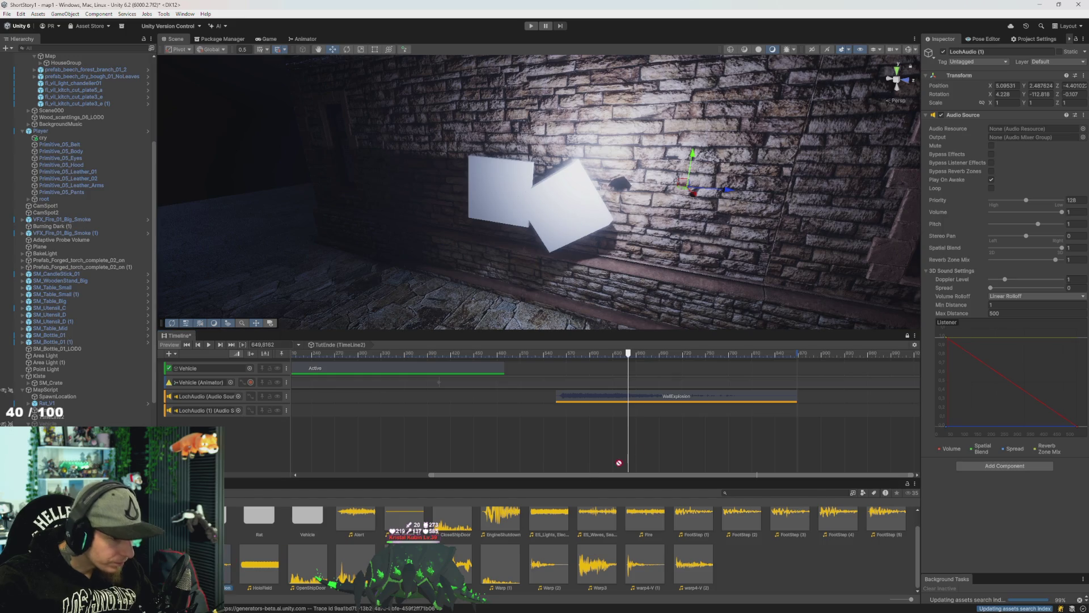
left_click_drag(569, 413, 567, 413)
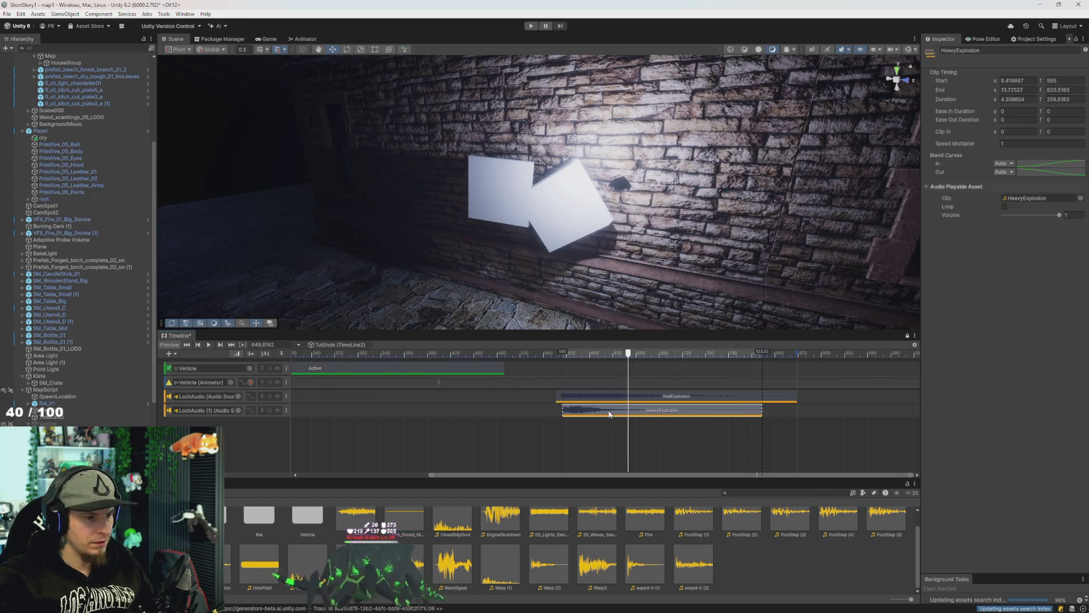
left_click(562, 362)
left_click(508, 352)
key("space")
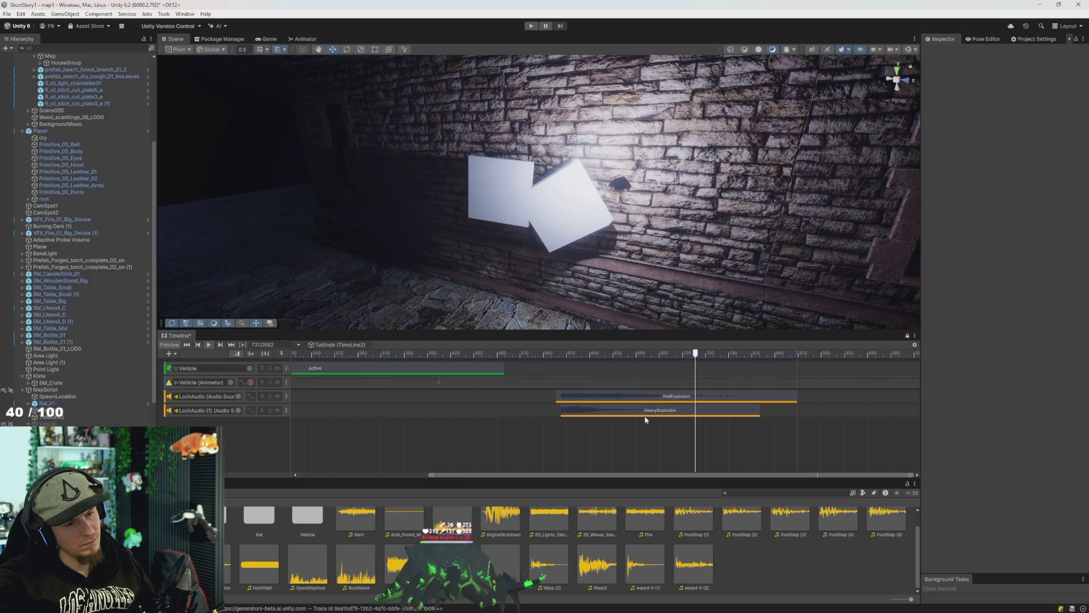
left_click(549, 353)
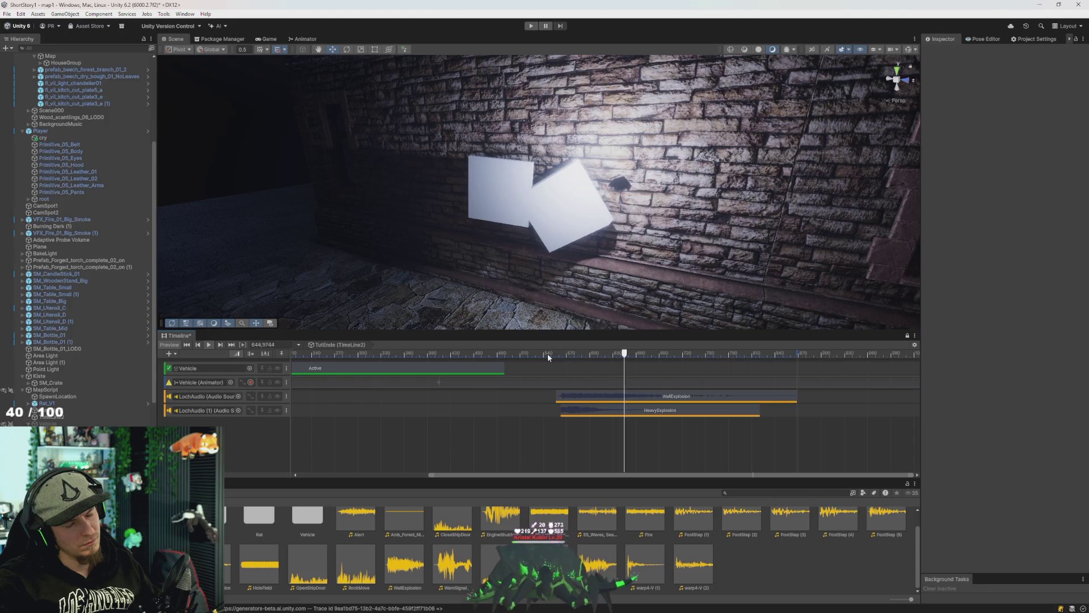
key("space")
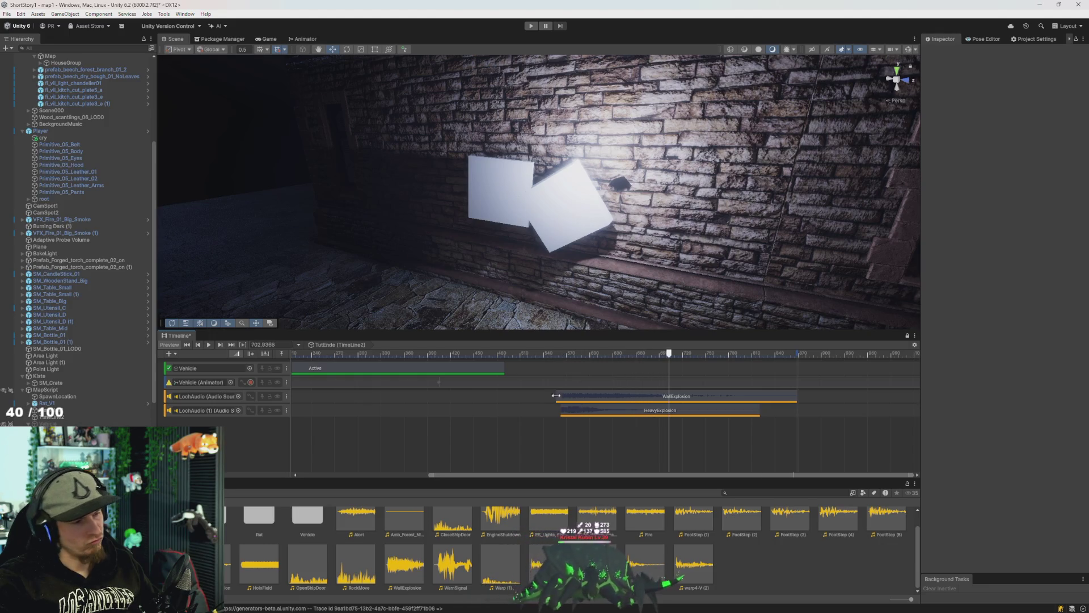
left_click(541, 353)
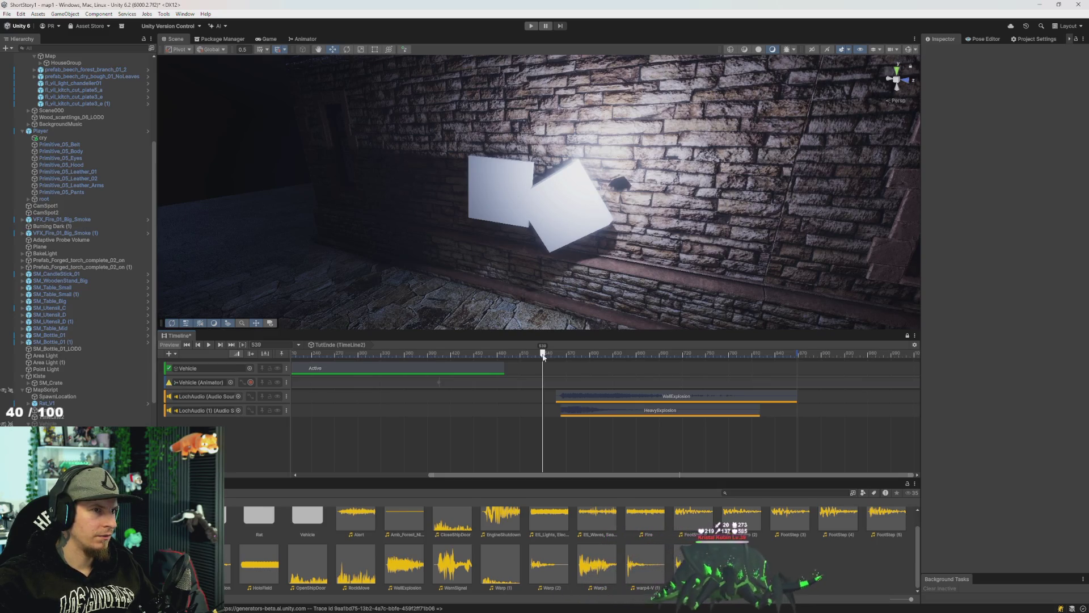
key("space")
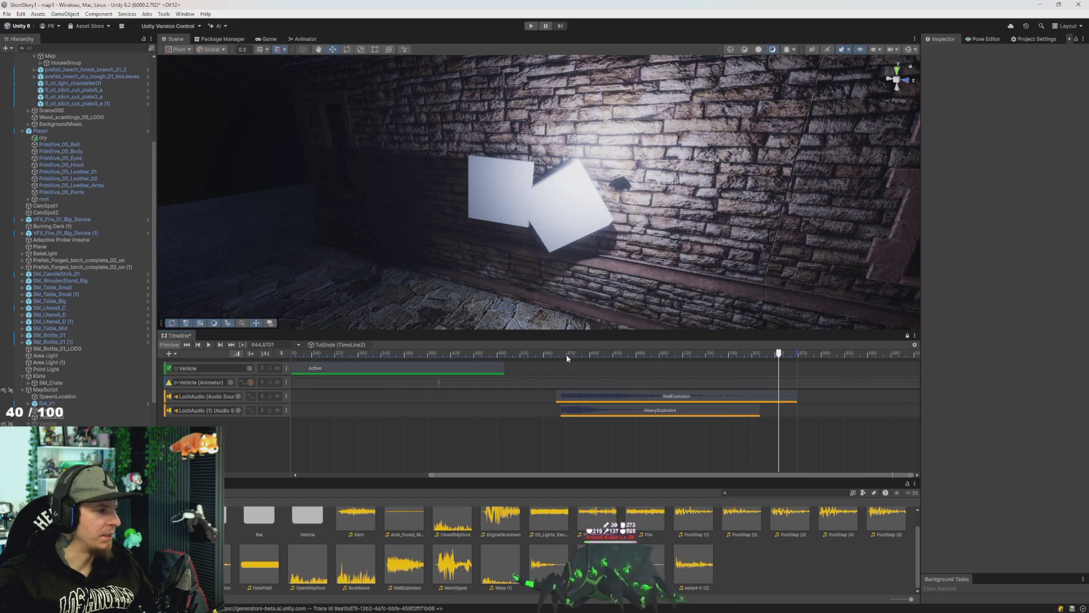
mouse_move(566, 357)
left_mouse_down()
mouse_move(477, 354)
mouse_move(766, 363)
mouse_move(802, 391)
left_mouse_up()
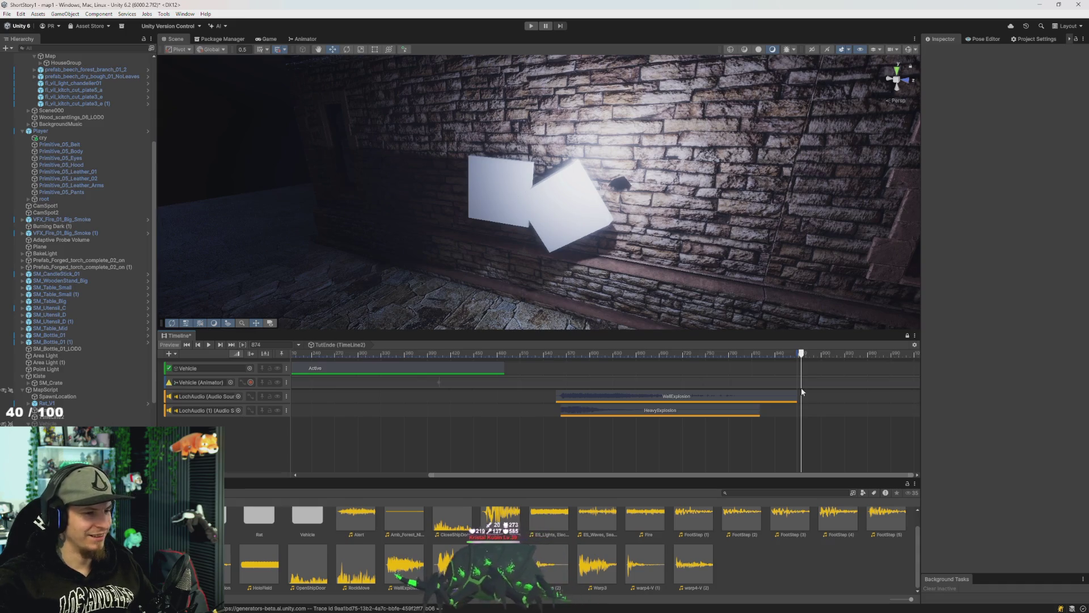
left_click_drag(577, 356, 248, 347)
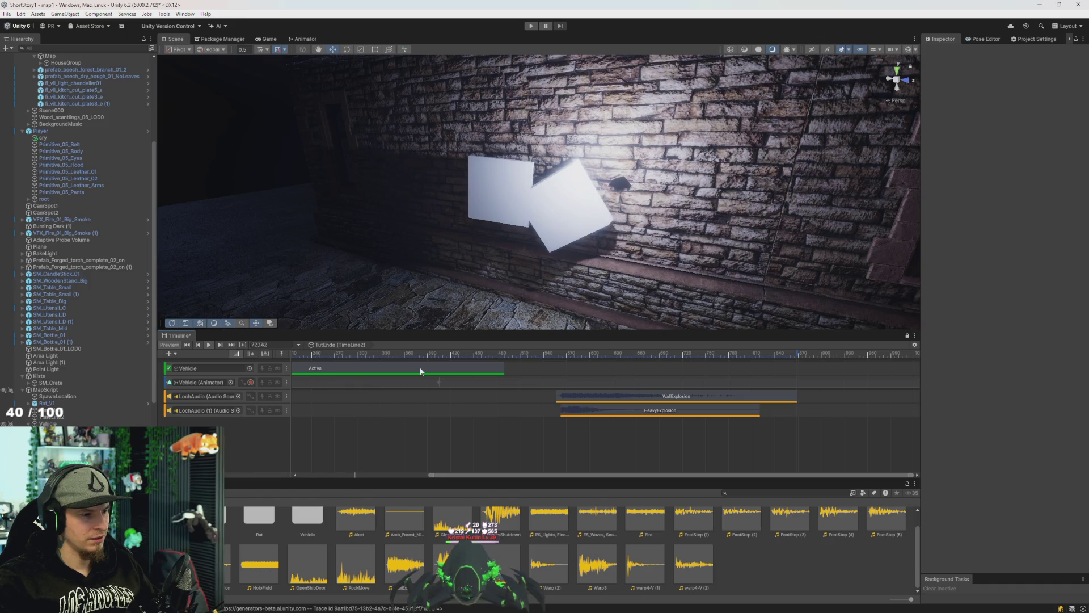
mouse_move(422, 283)
left_mouse_down()
mouse_move(253, 252)
mouse_move(432, 303)
mouse_move(386, 294)
left_mouse_up()
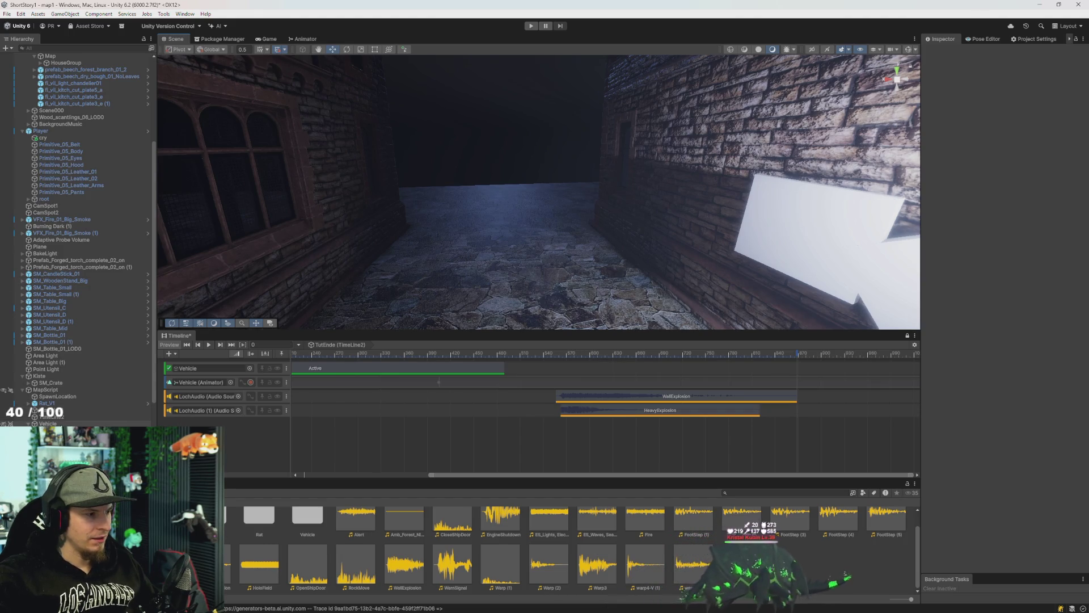
Select Vehicle, orbit the Scene view around the brick wall and alley, then show the Game view.
left_click(57, 423)
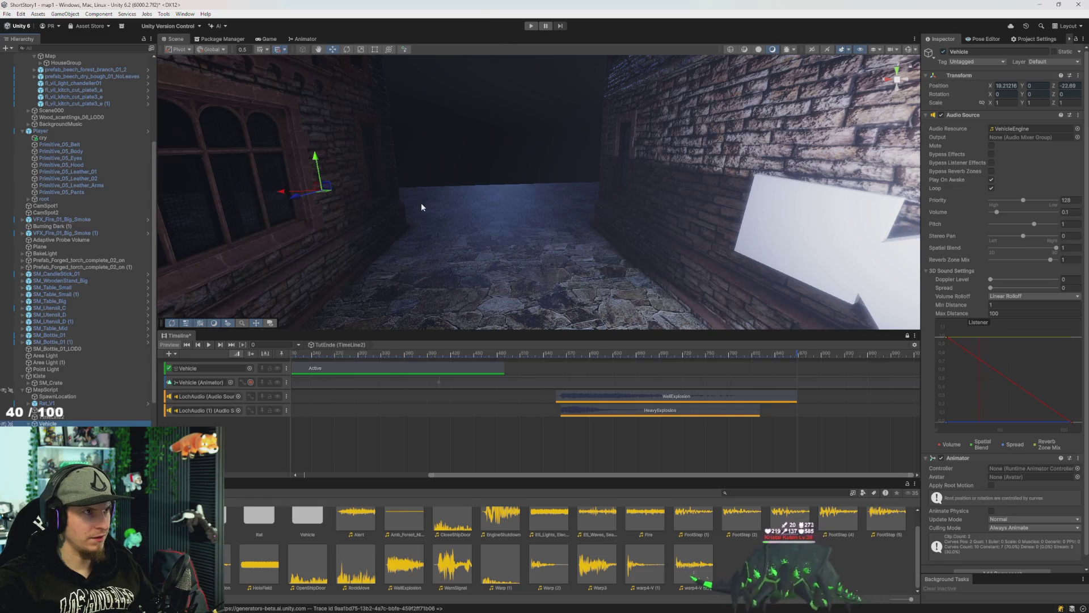
left_click_drag(430, 198, 587, 189)
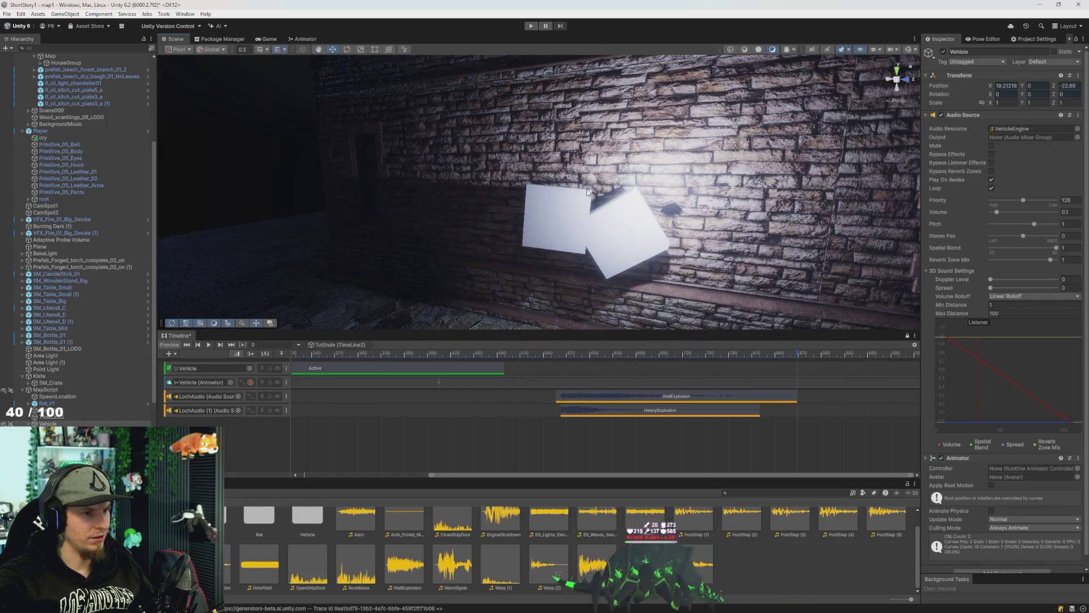
mouse_move(641, 235)
left_mouse_down()
mouse_move(557, 236)
mouse_move(707, 275)
mouse_move(777, 275)
mouse_move(736, 273)
left_mouse_up()
left_click(268, 40)
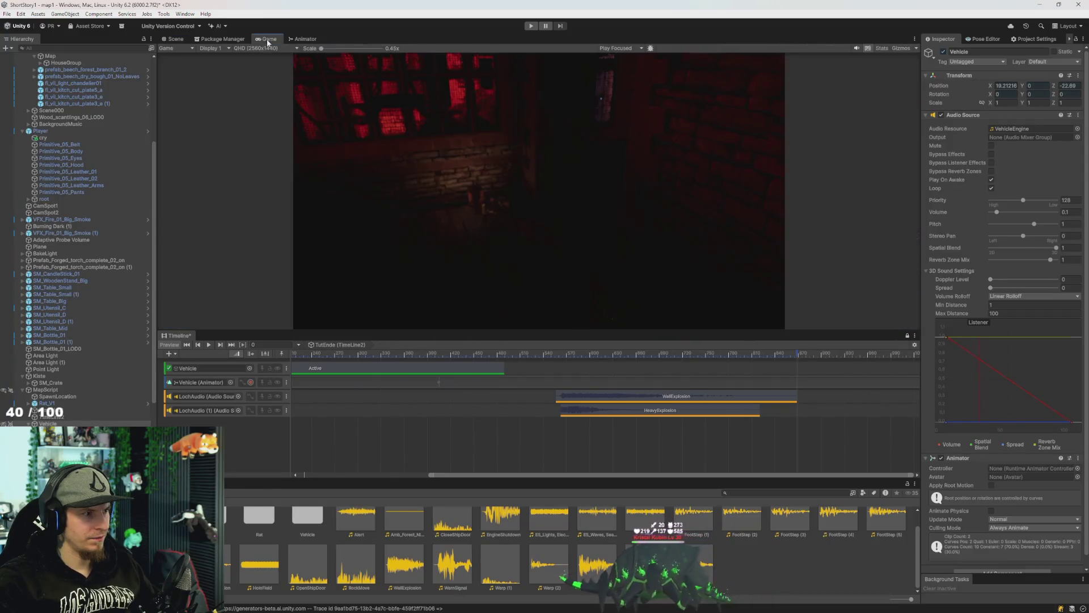
Scrub the cutscene Timeline forward to around 587 and play the preview.
mouse_move(467, 354)
left_mouse_down()
mouse_move(731, 355)
mouse_move(586, 356)
left_mouse_up()
key("space")
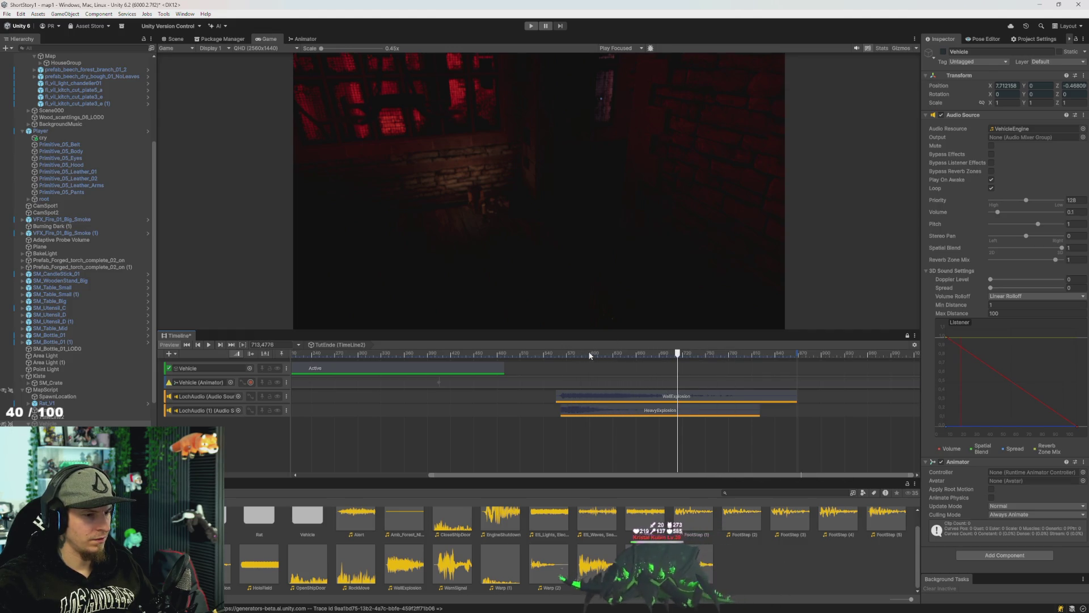
scroll(73, 227, "up", 8)
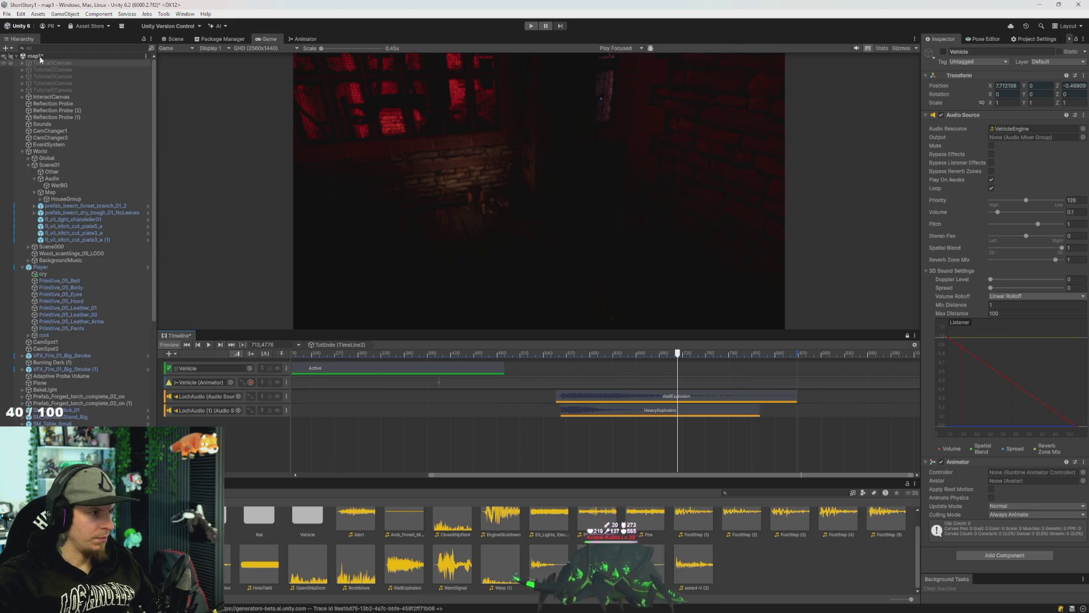
Collapse the World and Player objects in the Hierarchy and select the Canvas.
left_click(52, 152)
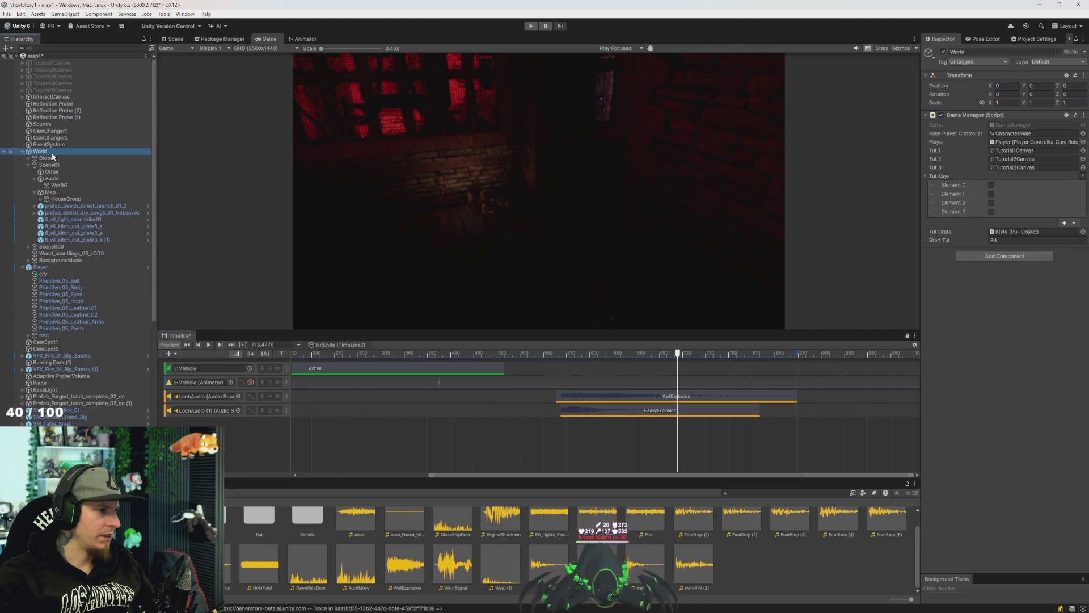
key("Left")
key("Down")
key("Left")
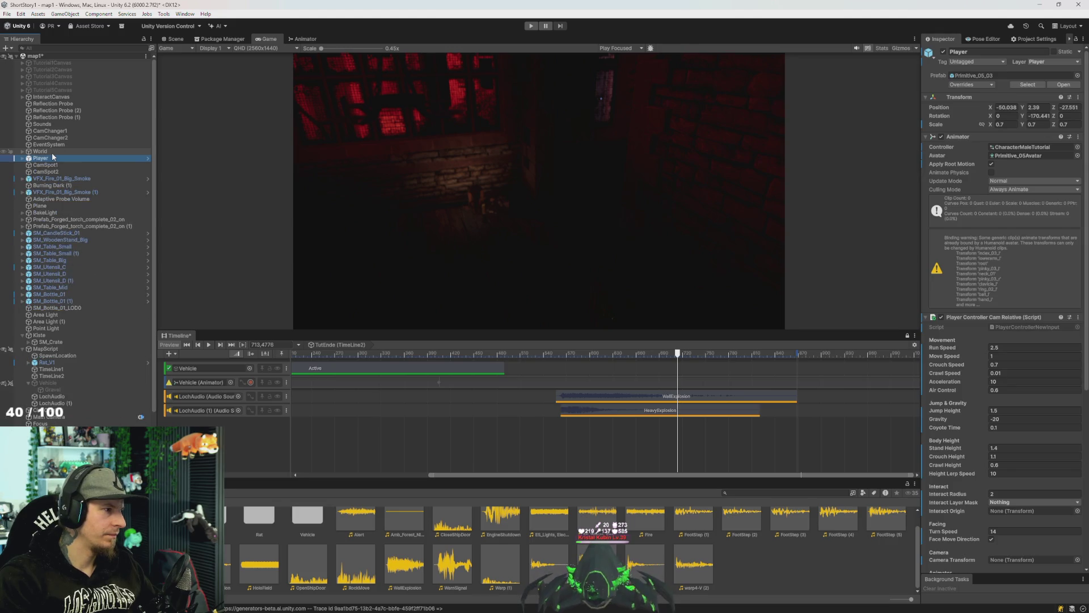
scroll(69, 206, "down", 3)
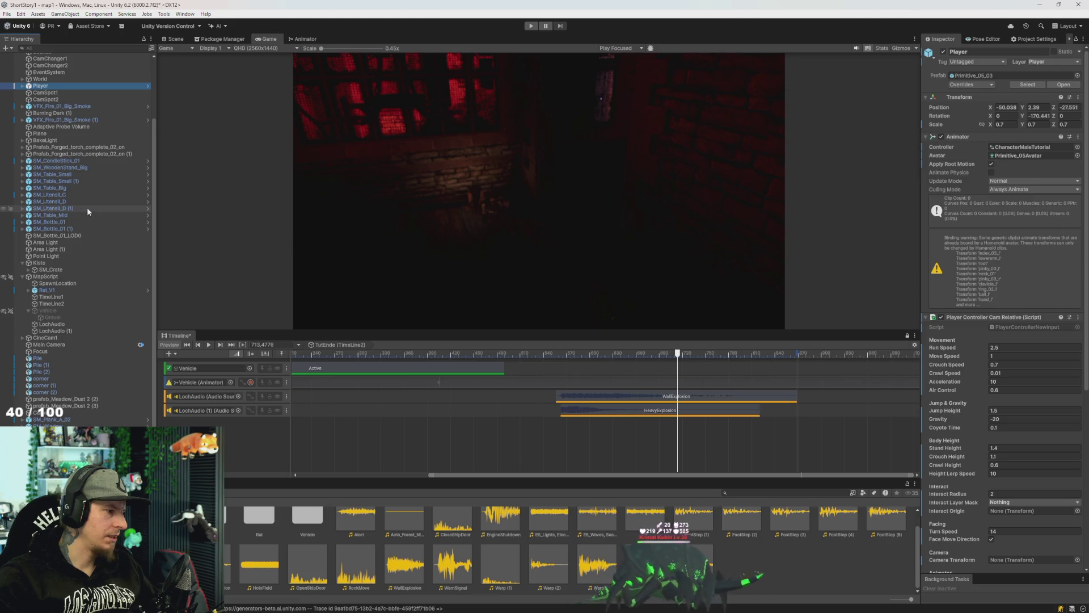
left_click(63, 412)
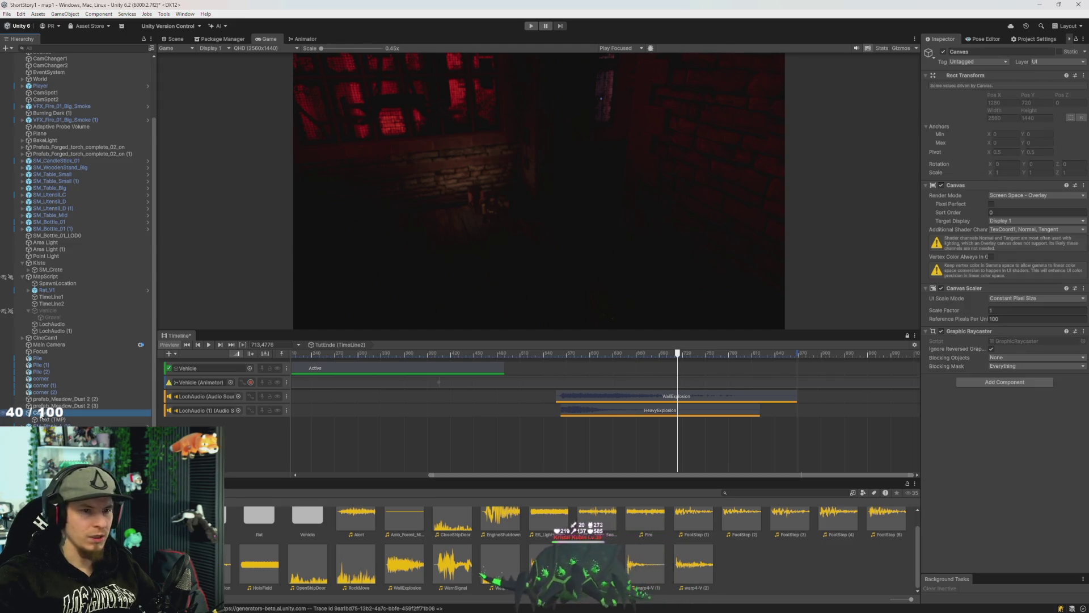
right_click(39, 41)
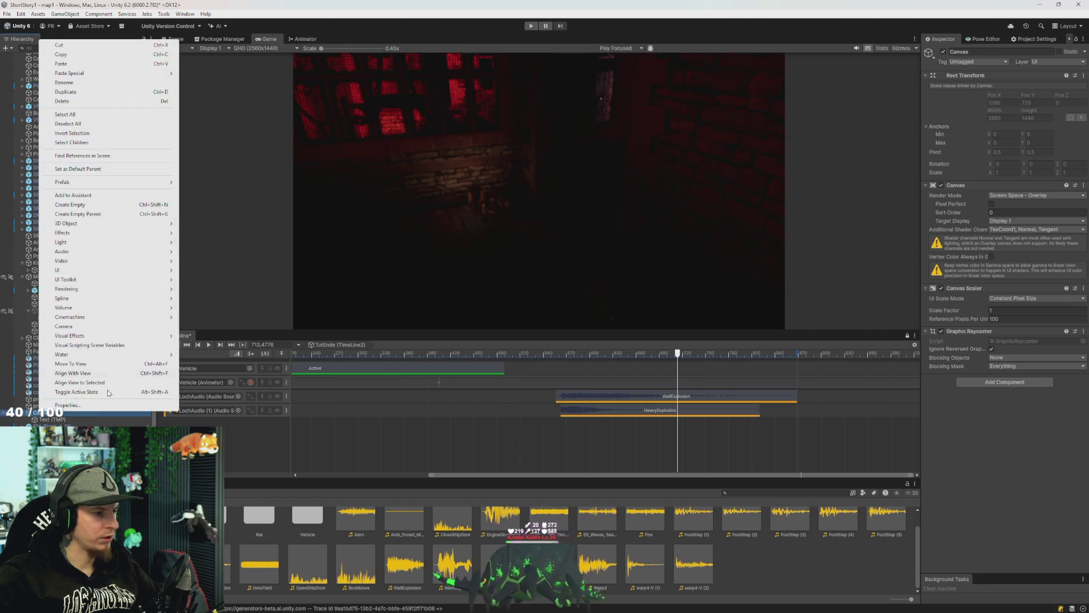
Add a UI Image to the Canvas and enlarge the Game view above the Timeline.
mouse_move(62, 270)
left_click(196, 270)
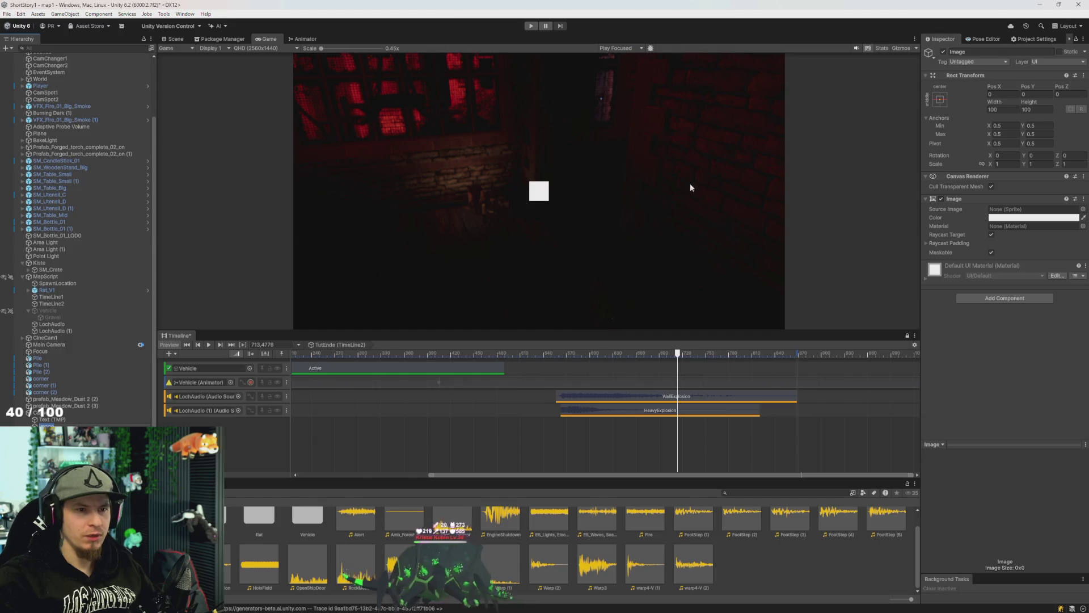
left_click_drag(590, 332, 590, 372)
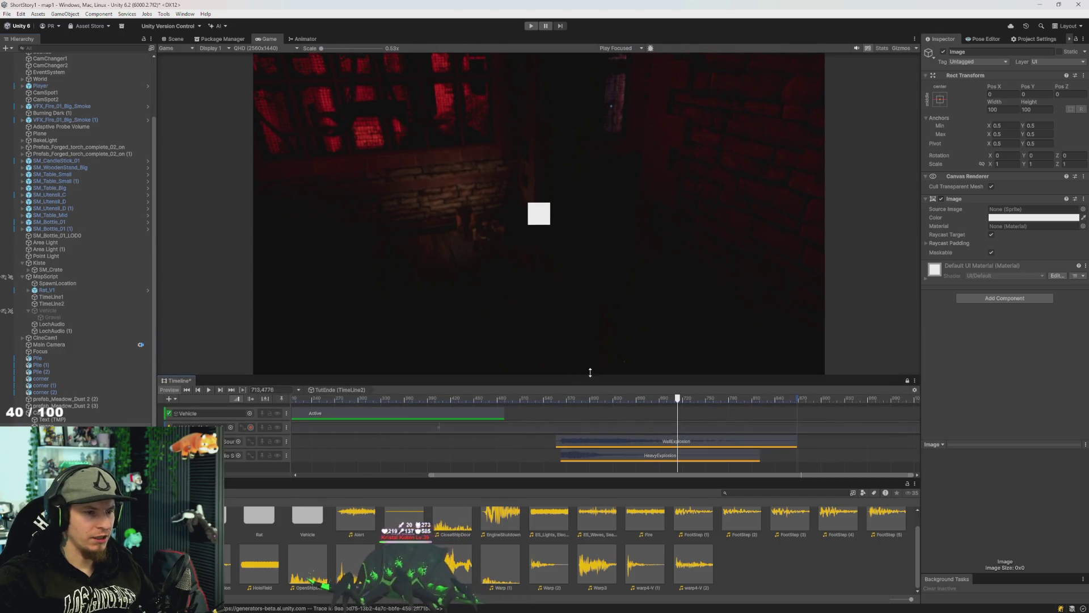
Set the image's anchor to stretch-stretch with Left, Top, Right and Bottom all 0.
left_click(940, 99)
left_click(1031, 228)
left_click(1005, 94)
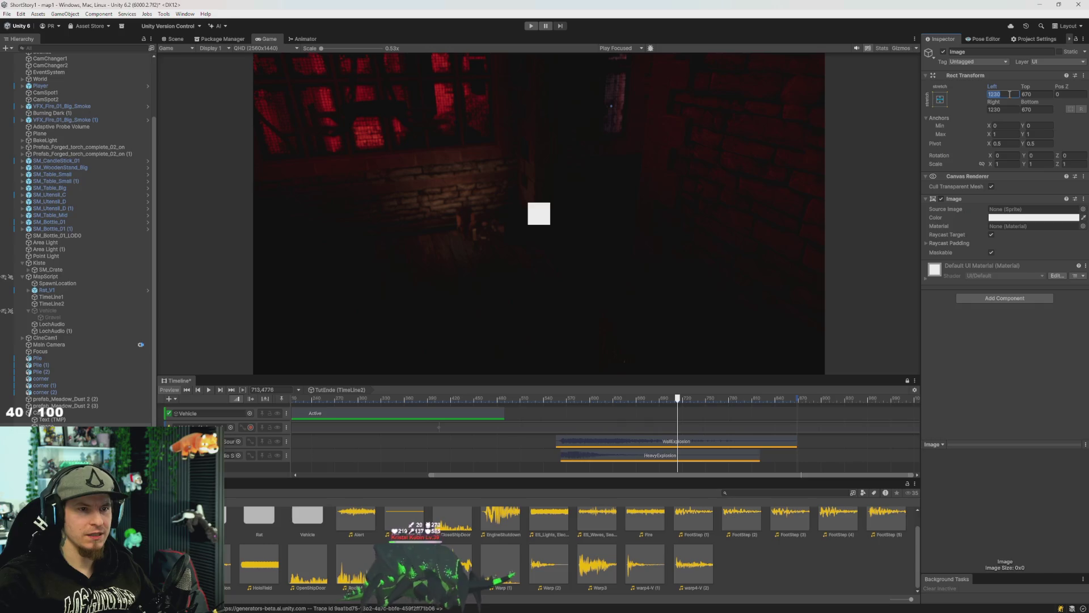
type("0")
key("Tab")
type("0")
key("Tab")
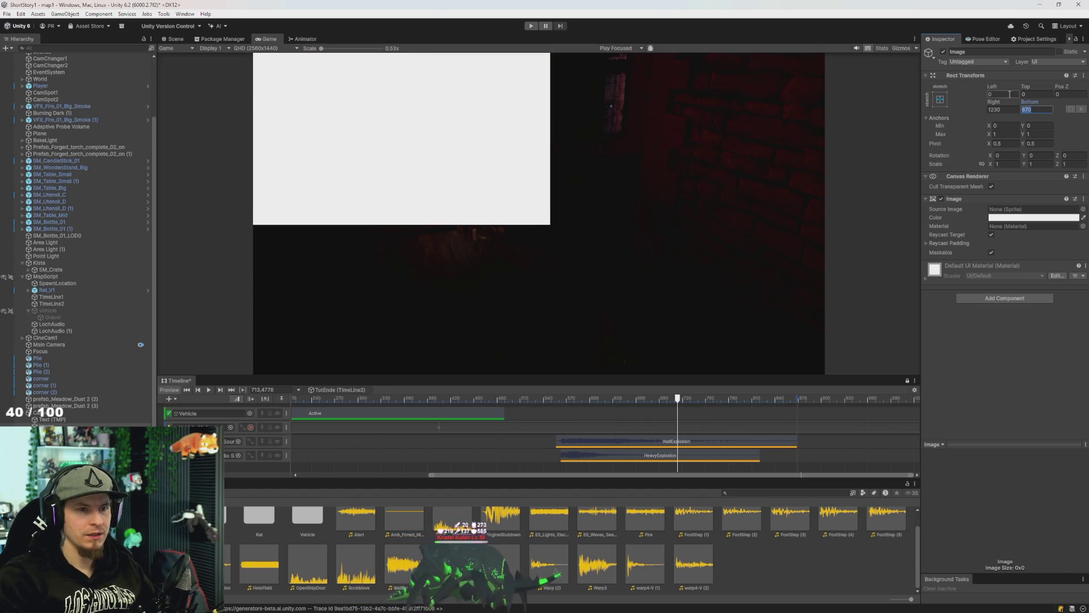
key("shift+Tab")
type("0")
key("Tab")
type("0")
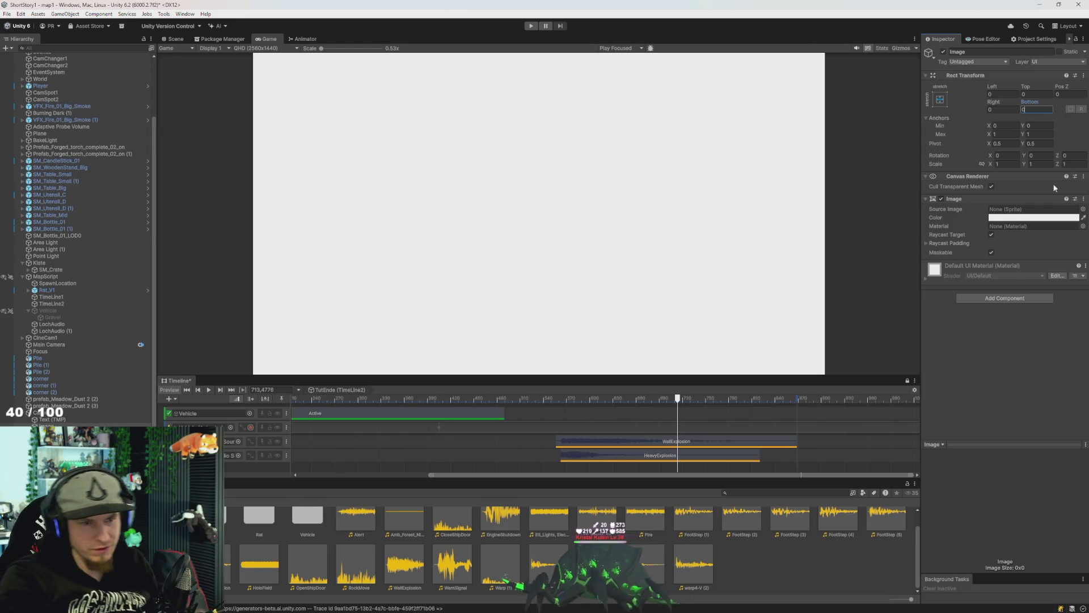
Color the full-screen image near-black (0C0C0C), then select the Text (TMP) object.
left_click(1035, 216)
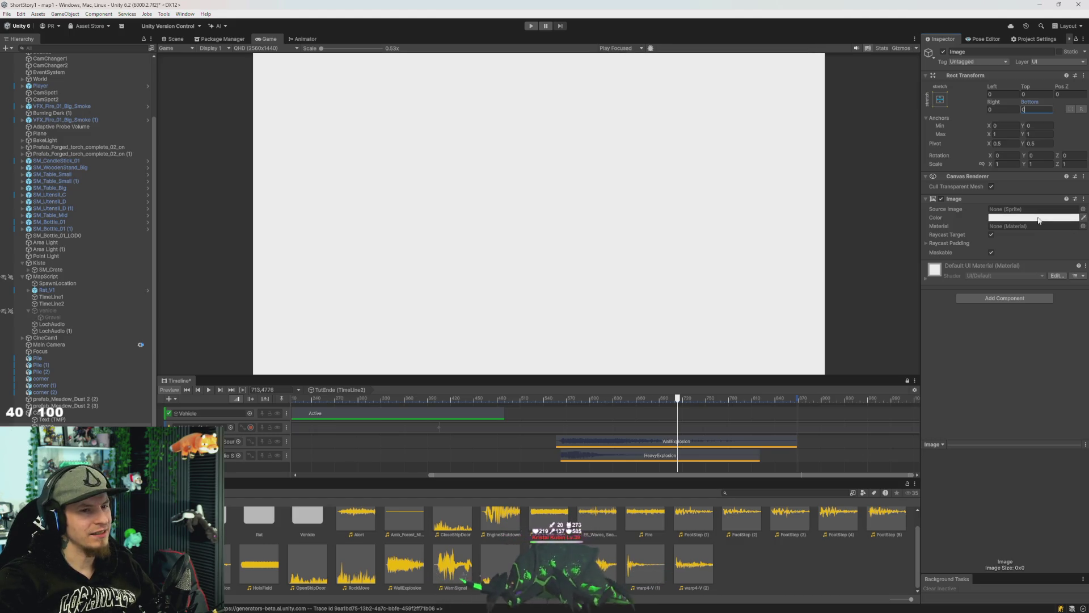
mouse_move(1038, 288)
left_mouse_down()
mouse_move(949, 346)
mouse_move(927, 298)
mouse_move(914, 304)
left_mouse_up()
left_click(1074, 350)
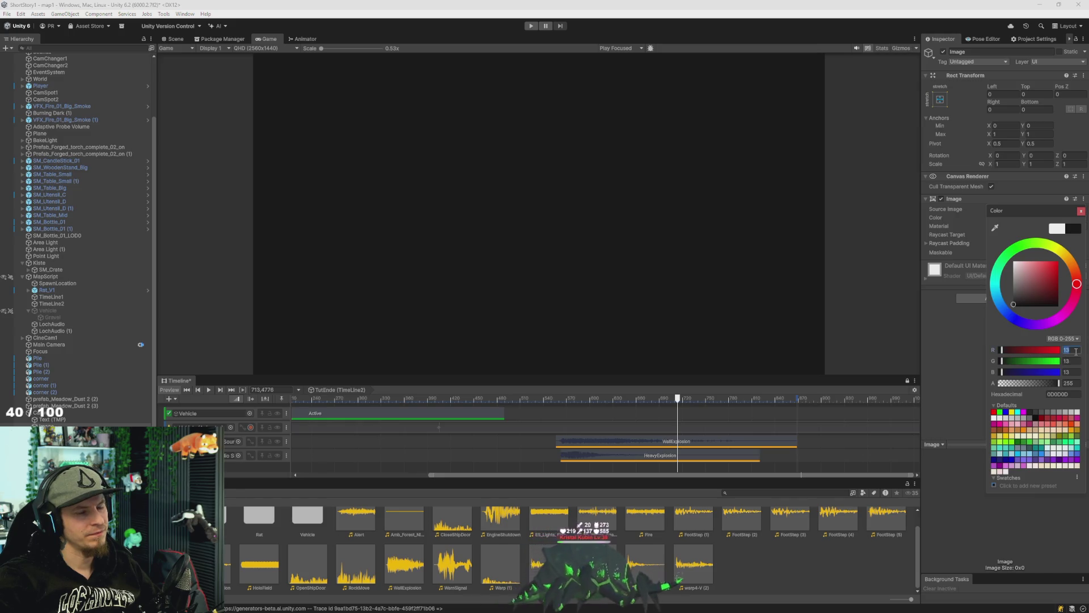
type("1")
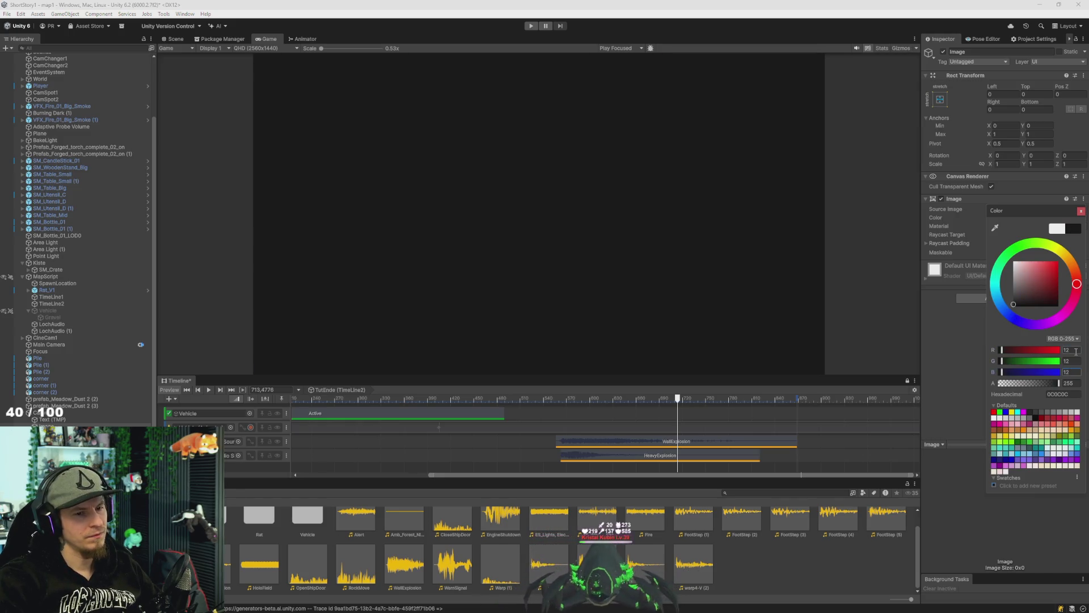
key("Escape")
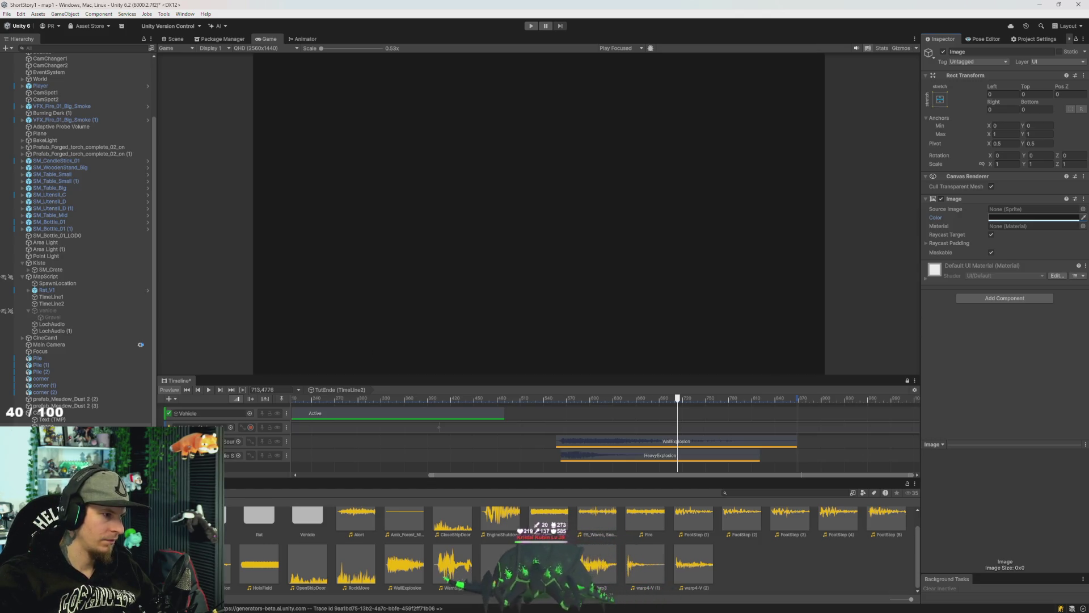
left_click(51, 419)
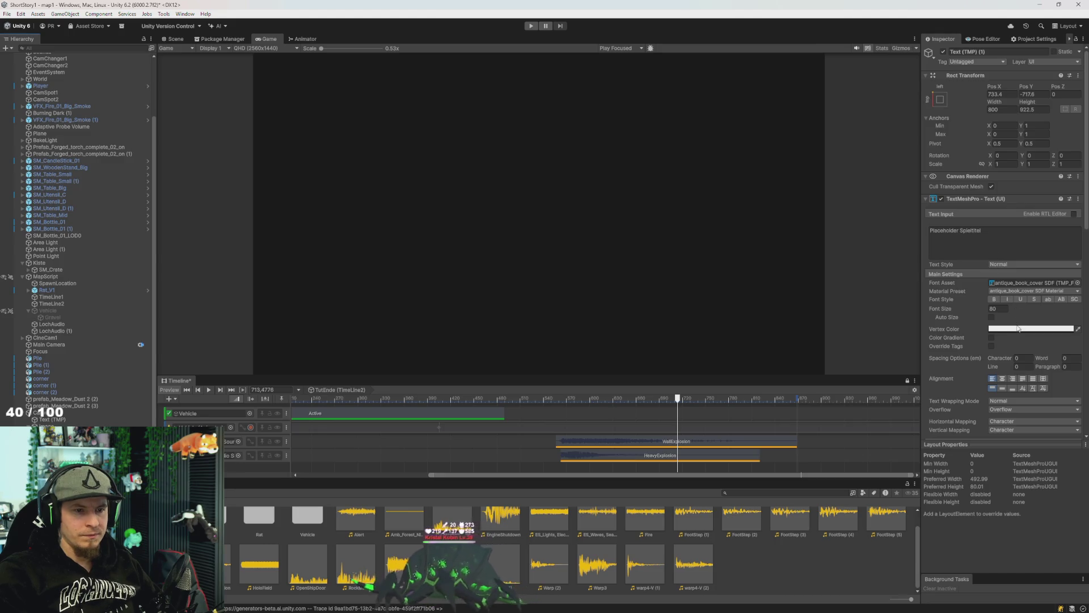
Anchor the title to middle-centre and set its X and Y position to 0.
left_click(1041, 329)
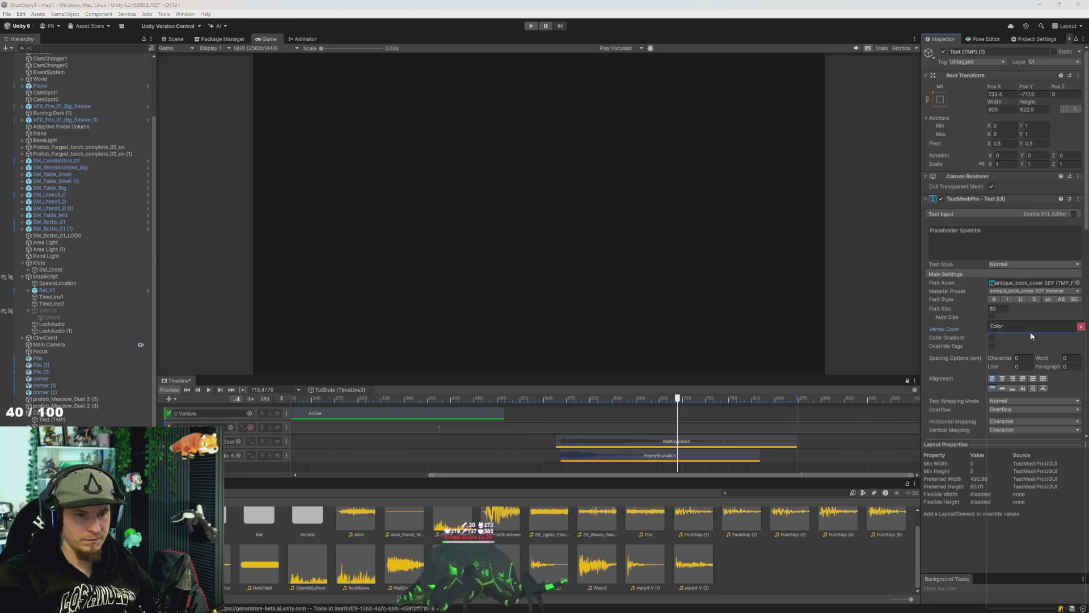
left_click(800, 244)
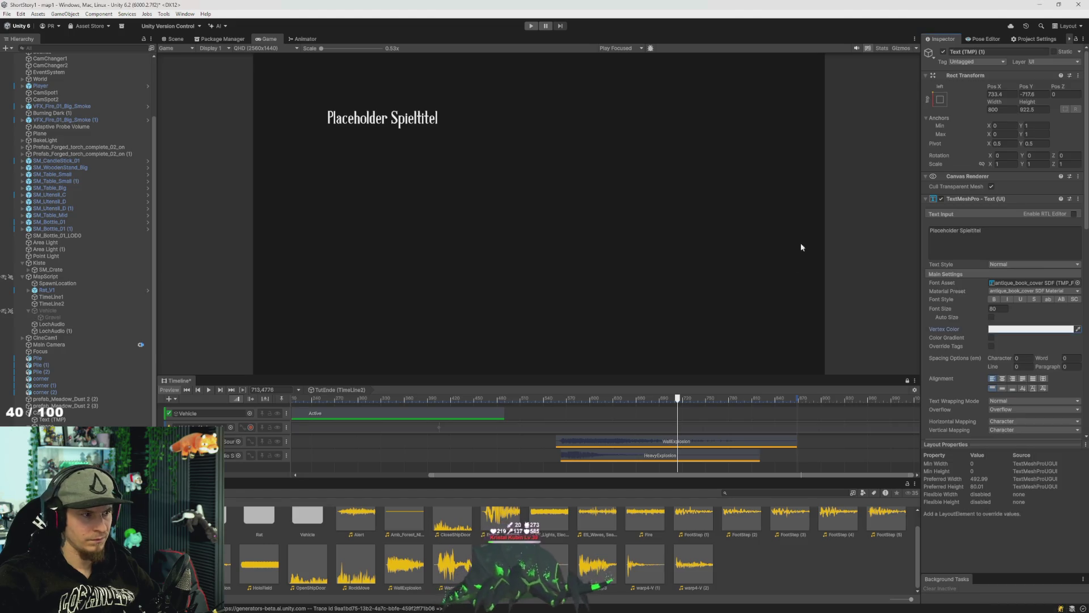
left_click(940, 100)
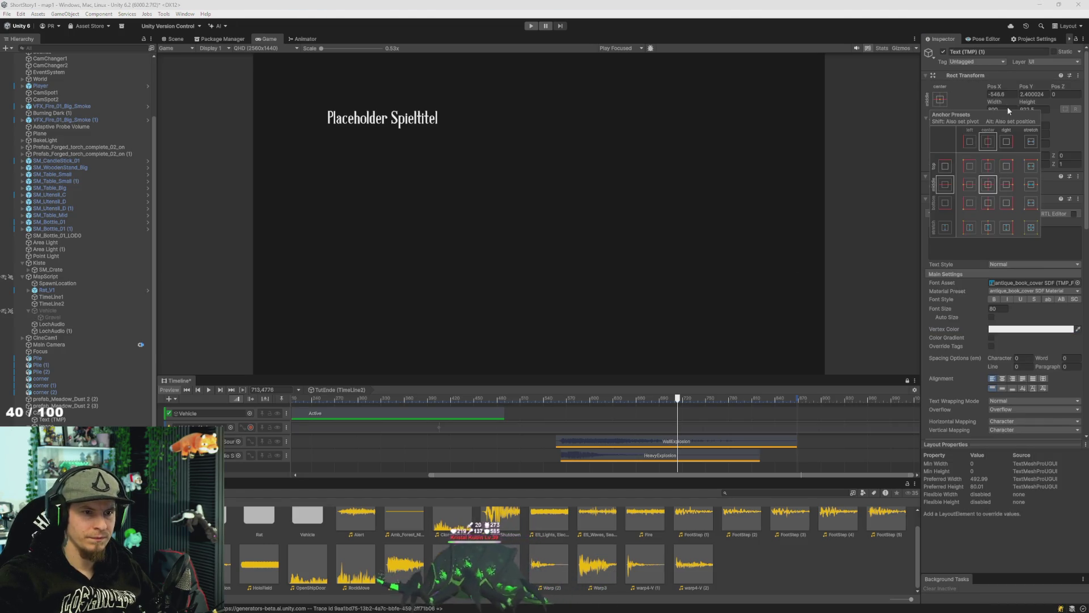
left_click(988, 185)
type("0")
key("Tab")
type("0")
key("Tab")
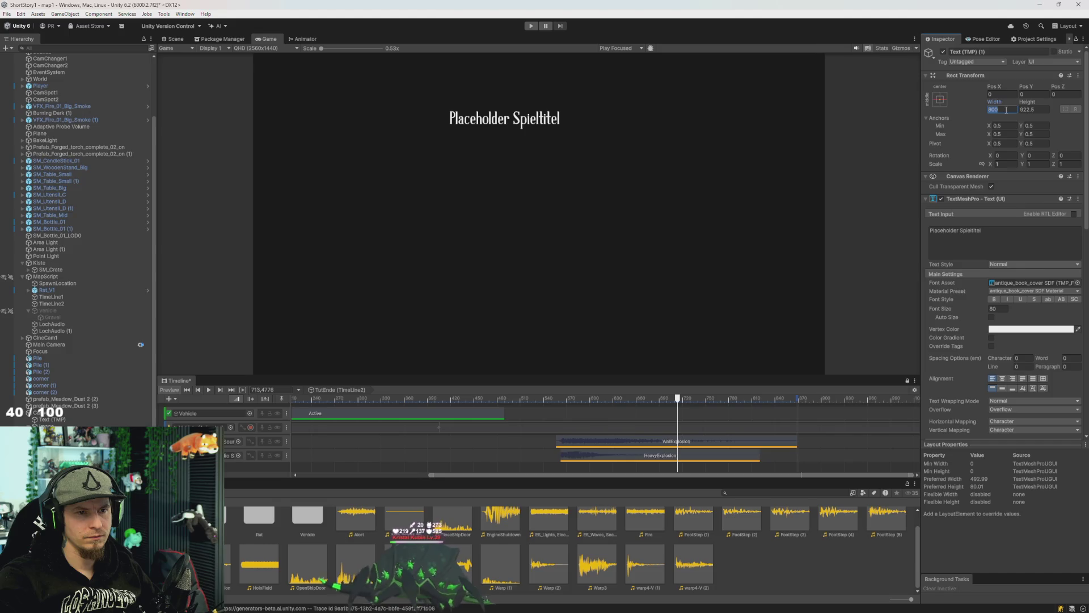
Switch the title's anchor to stretch-stretch and set all edge offsets to 0.
left_click(940, 100)
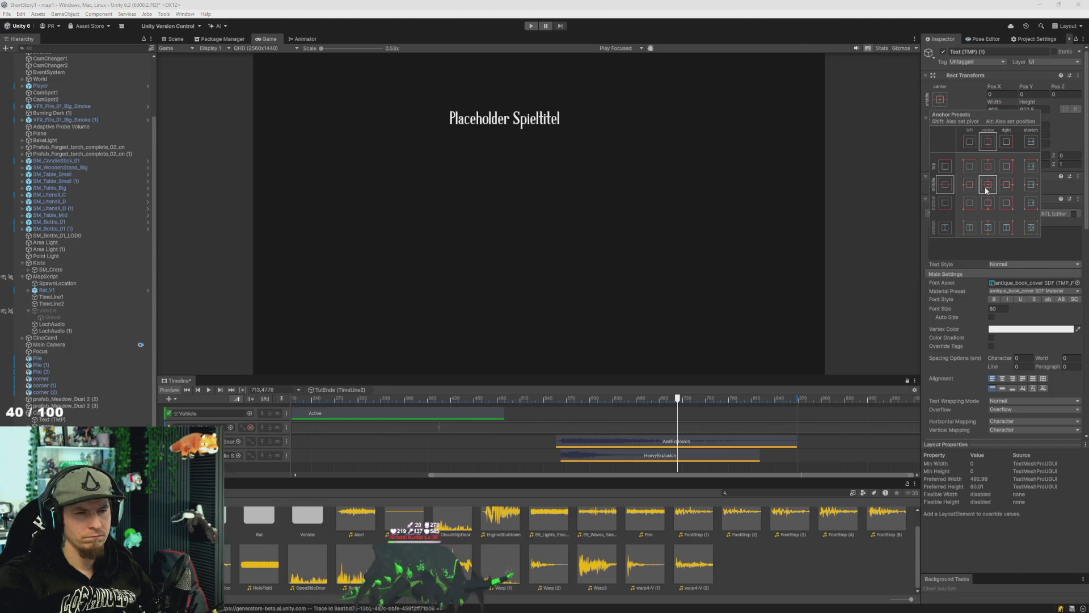
left_click(1031, 226)
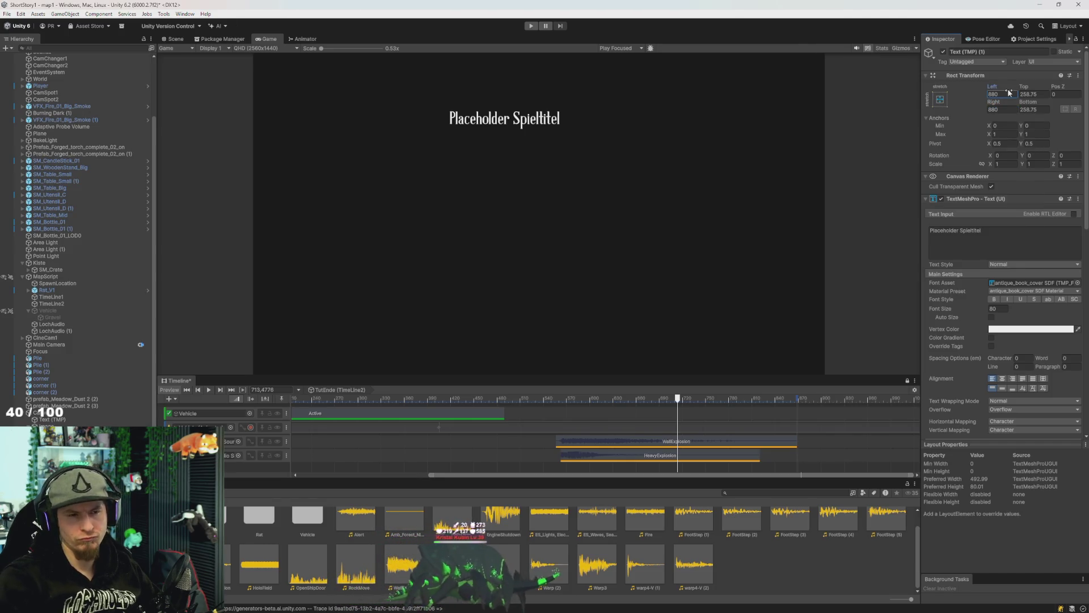
type("0")
key("Tab")
type("0")
key("Tab")
key("Tab")
type("0")
key("Tab")
type("0")
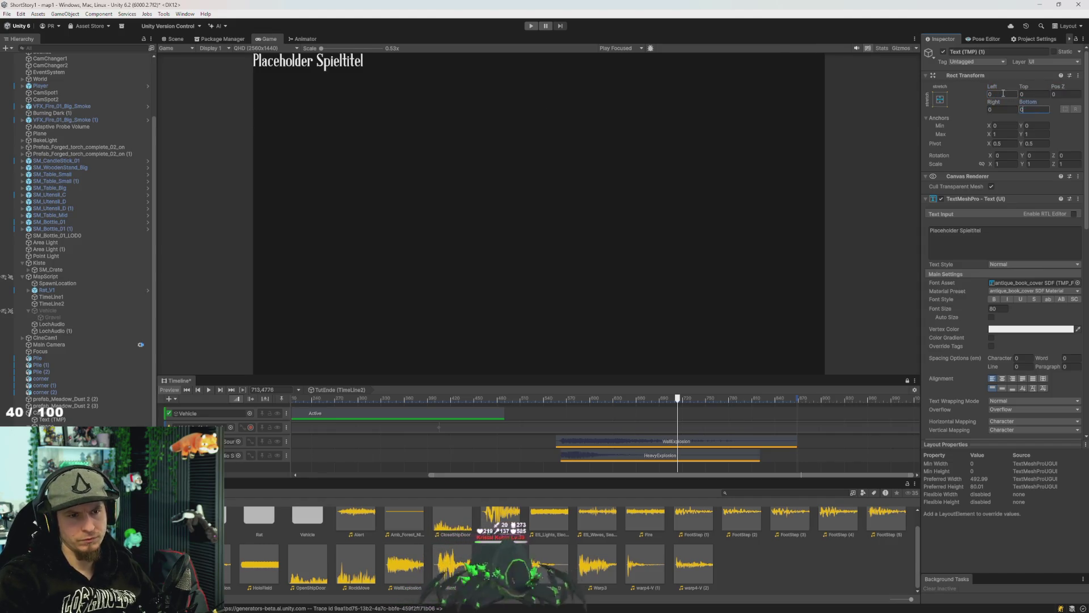
Set the TextMeshPro alignment to middle and center.
left_click(1003, 389)
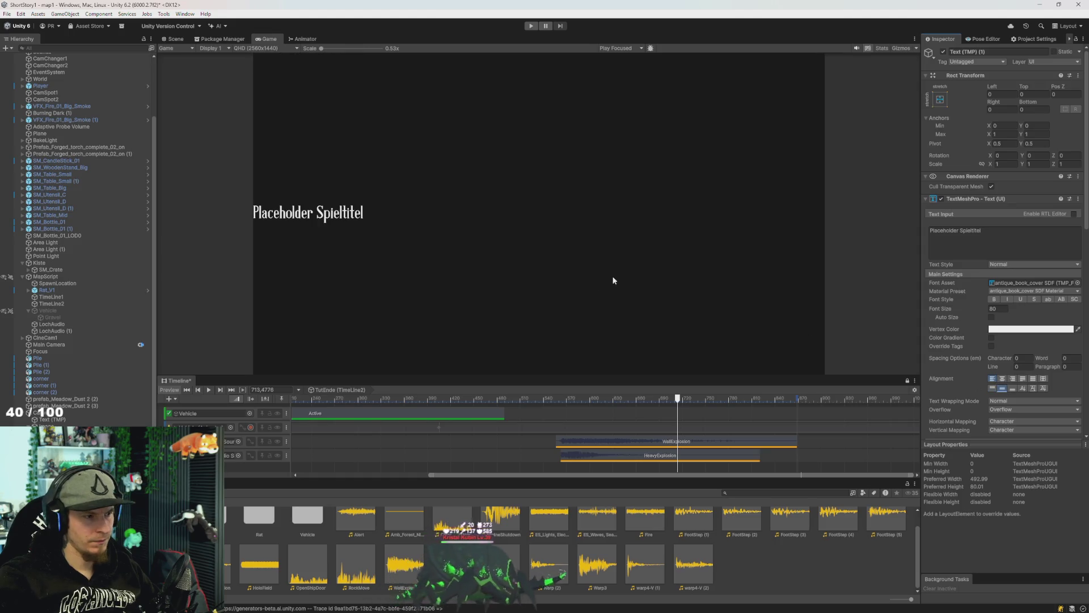
left_click(1003, 379)
left_click(1066, 241)
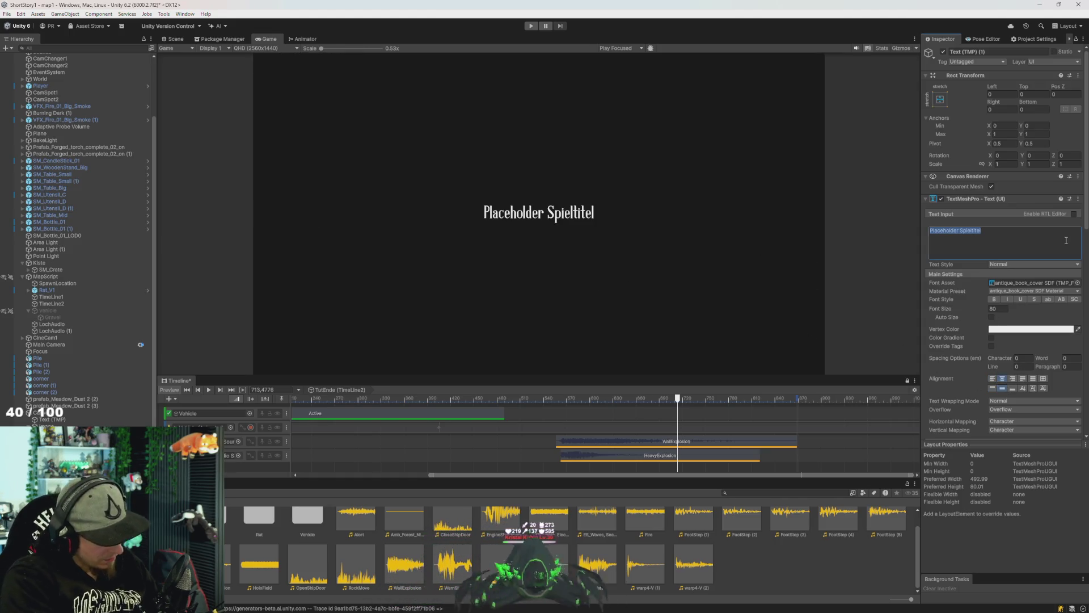
Replace the placeholder text with 'TWO WEEKS EALYER', correcting the mistyped ending.
type("Zwei")
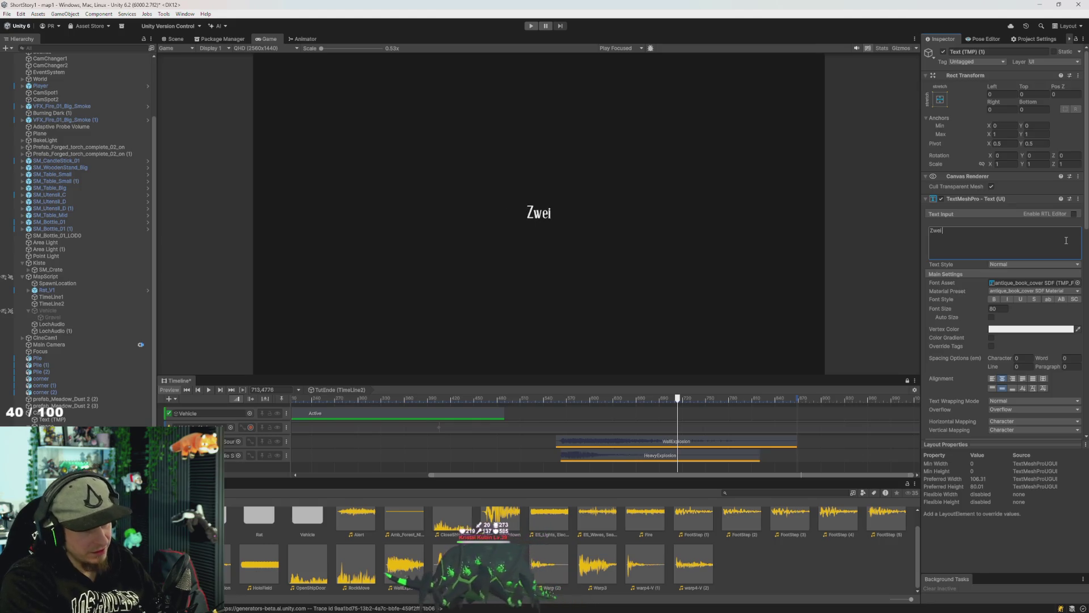
type("TWO WEEKS EALERY")
key("BackSpace")
key("BackSpace")
key("BackSpace")
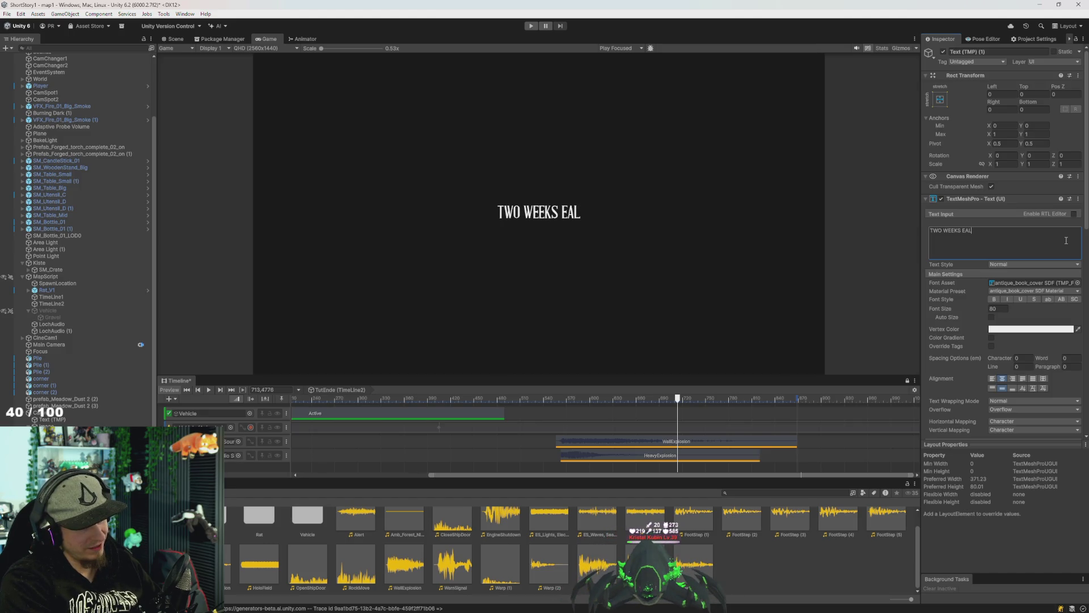
type("YER")
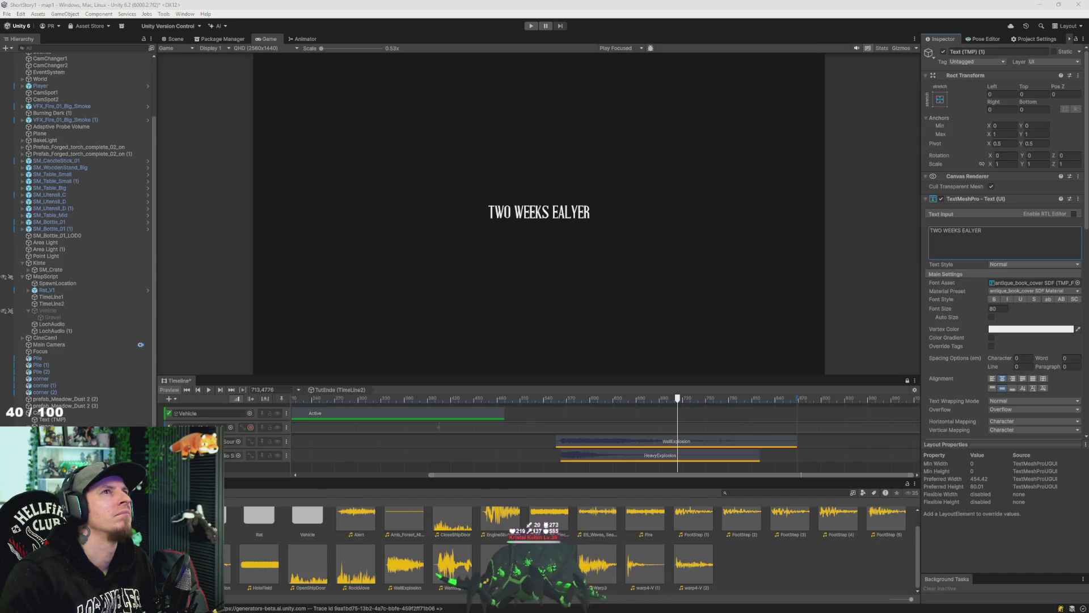
Switch away from Unity to another window with Alt+Tab.
key("alt+Tab")
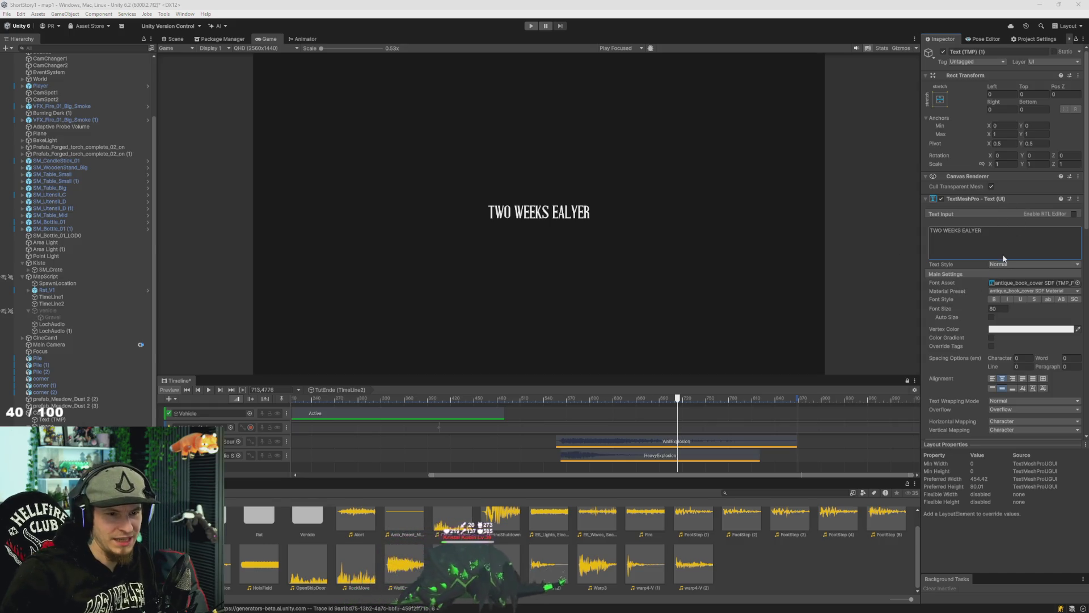
Correct the title's misspelled ending so it reads 'TWO WEEKS EARLIER'.
left_click(1019, 238)
left_click(1019, 237)
key("BackSpace")
key("BackSpace")
key("BackSpace")
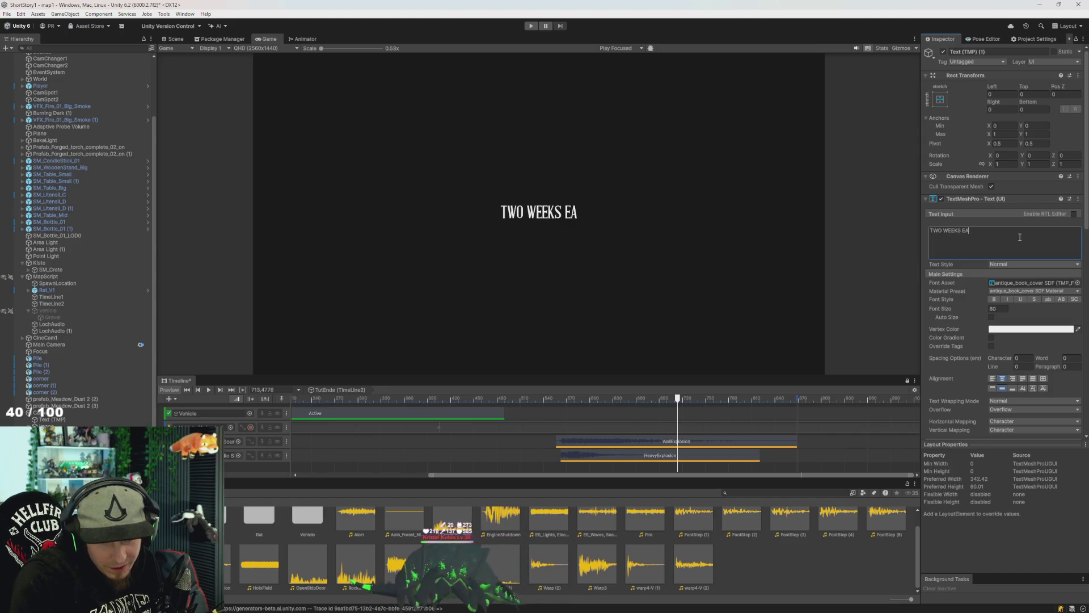
key("BackSpace")
type("ARLIER")
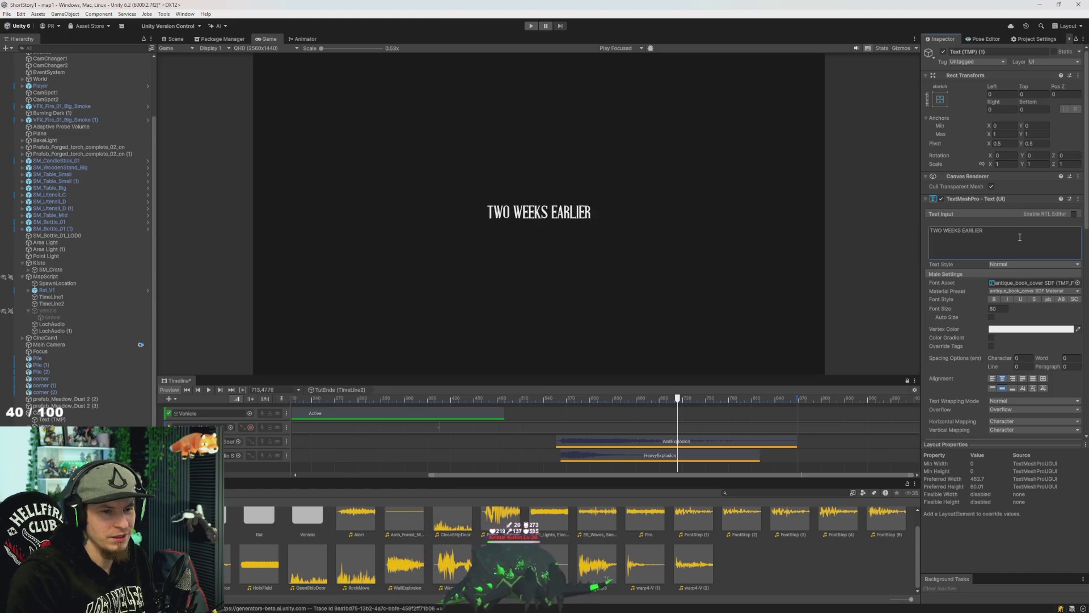
Add a second title line reading 'TWO WEEKS PRIOR' beneath the first.
left_click(1019, 228)
left_click(1003, 232)
left_click(1017, 231)
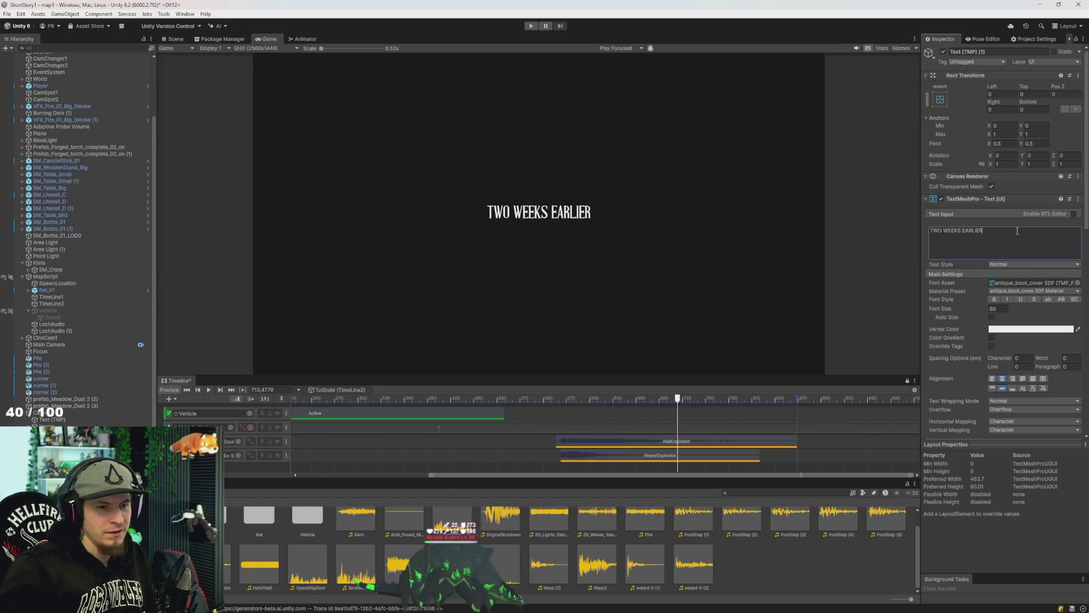
type("TWO WEEKS EARLIER")
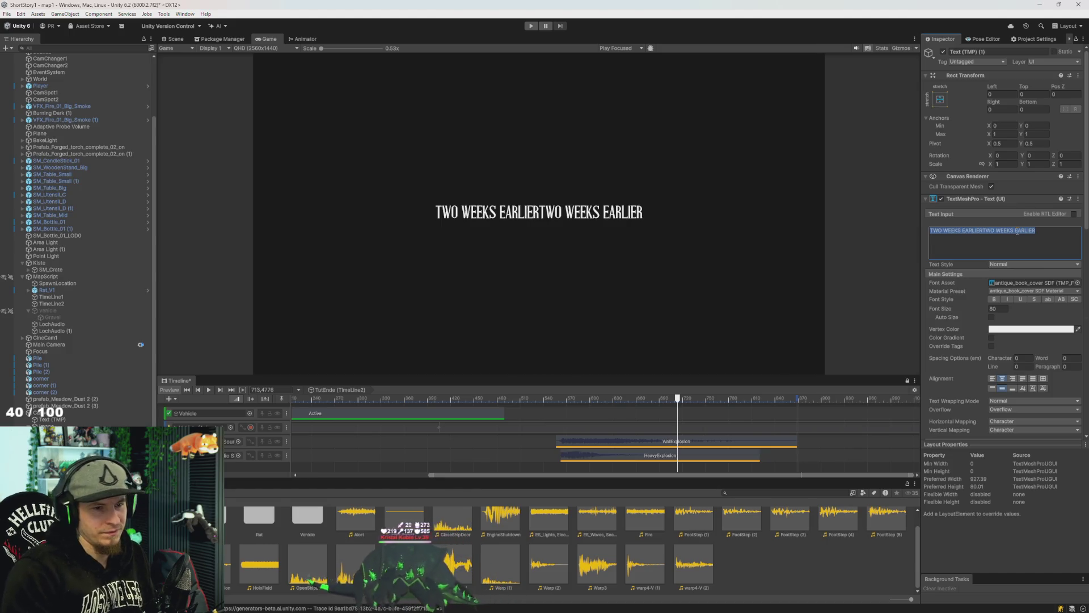
key("ctrl+z")
left_click(1017, 231)
left_click(1017, 231)
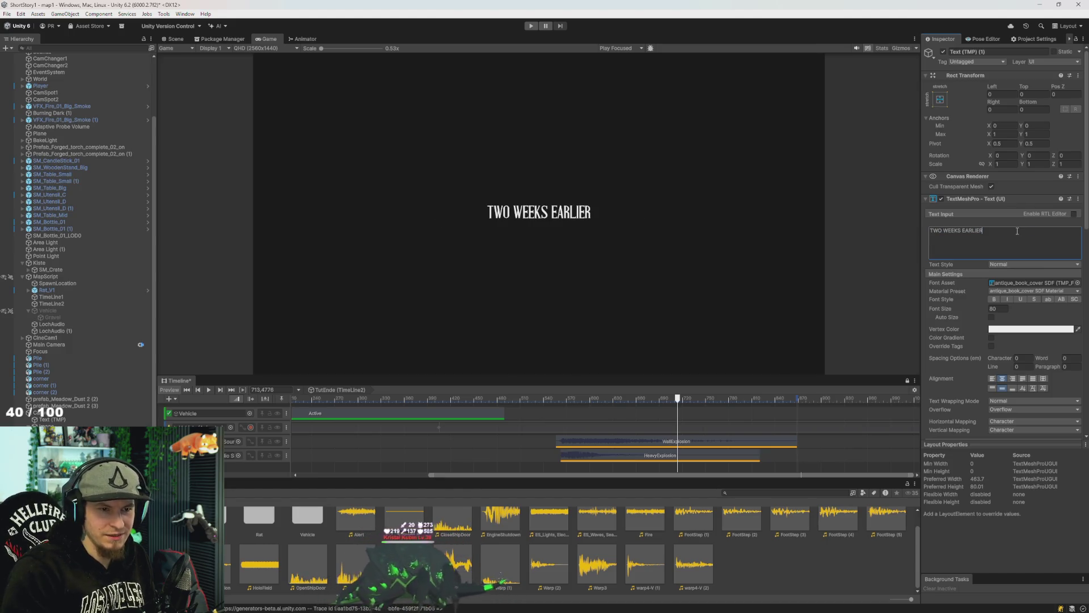
type("TWO WEEKS EARLIER")
key("BackSpace")
key("BackSpace")
key("BackSpace")
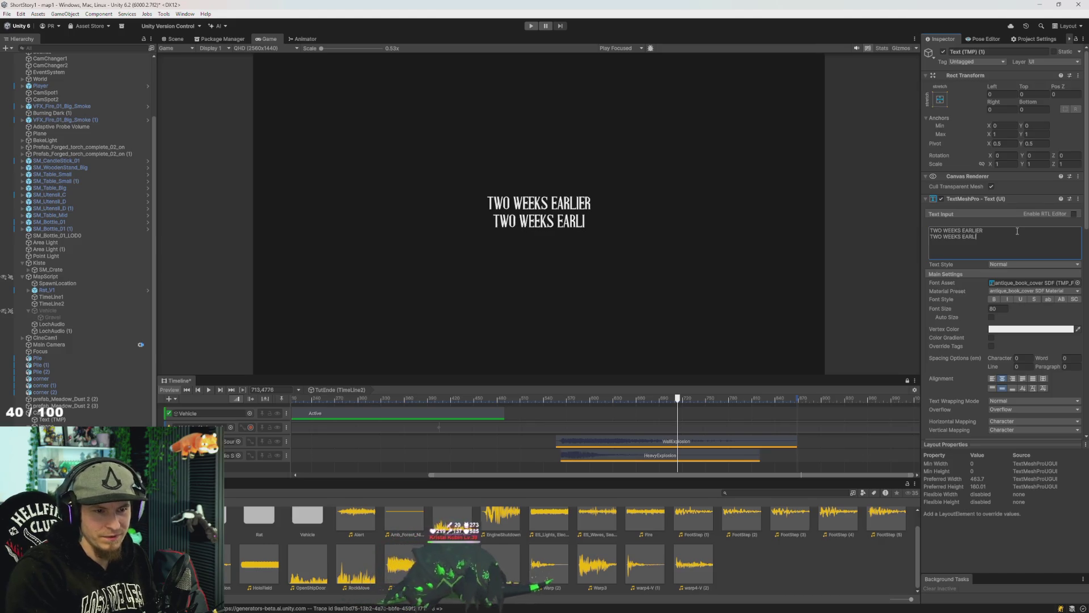
key("BackSpace")
type("PRIOR")
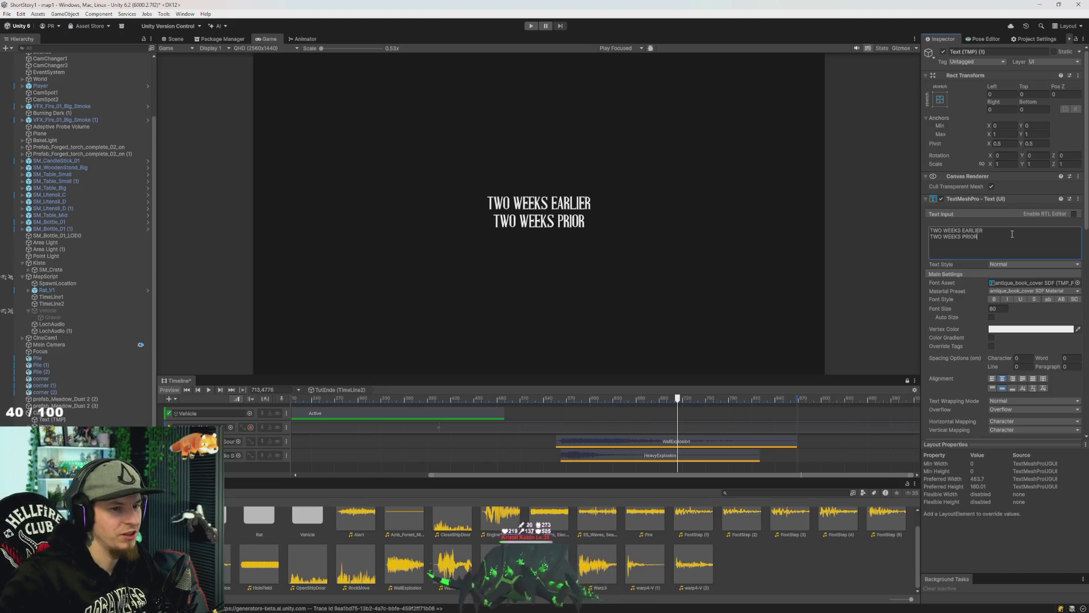
left_click(991, 231)
Delete the 'TWO WEEKS EARLIER' line so only 'TWO WEEKS PRIOR' remains.
left_click_drag(991, 226, 903, 223)
key("BackSpace")
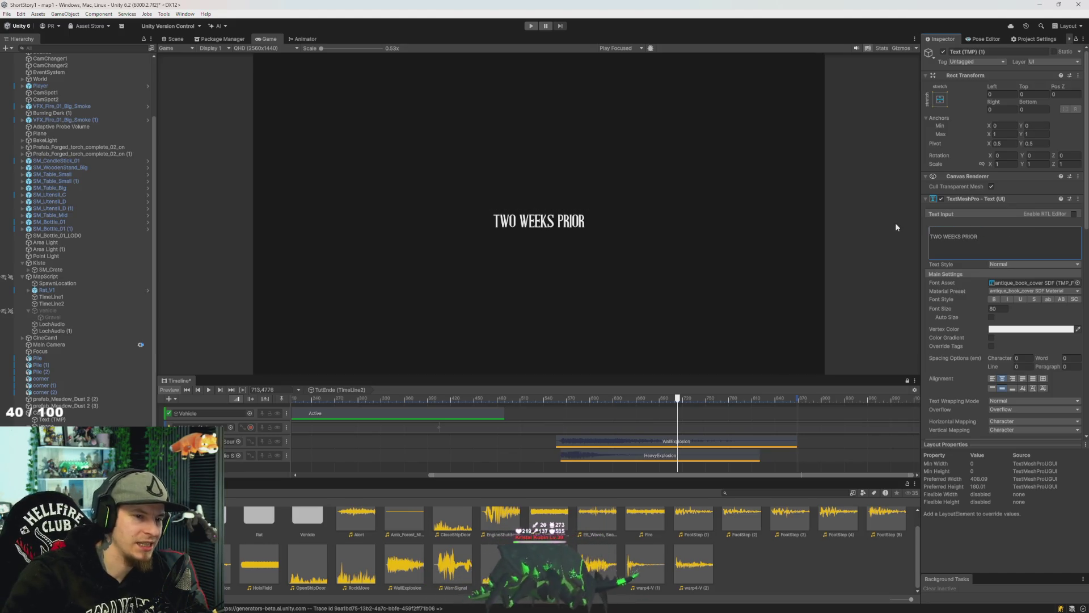
key("Delete")
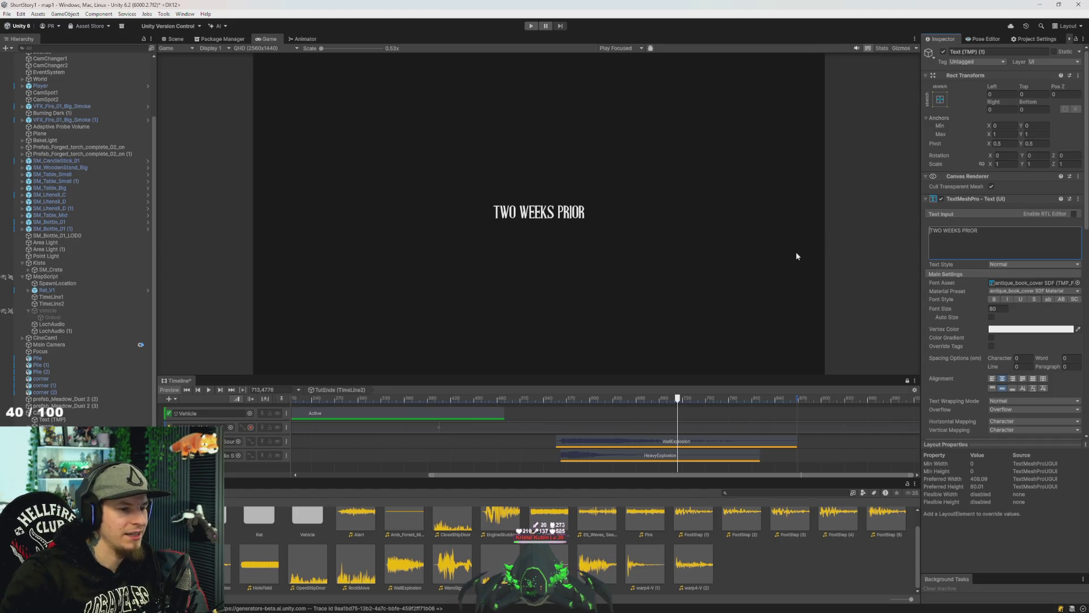
left_click_drag(839, 376, 839, 392)
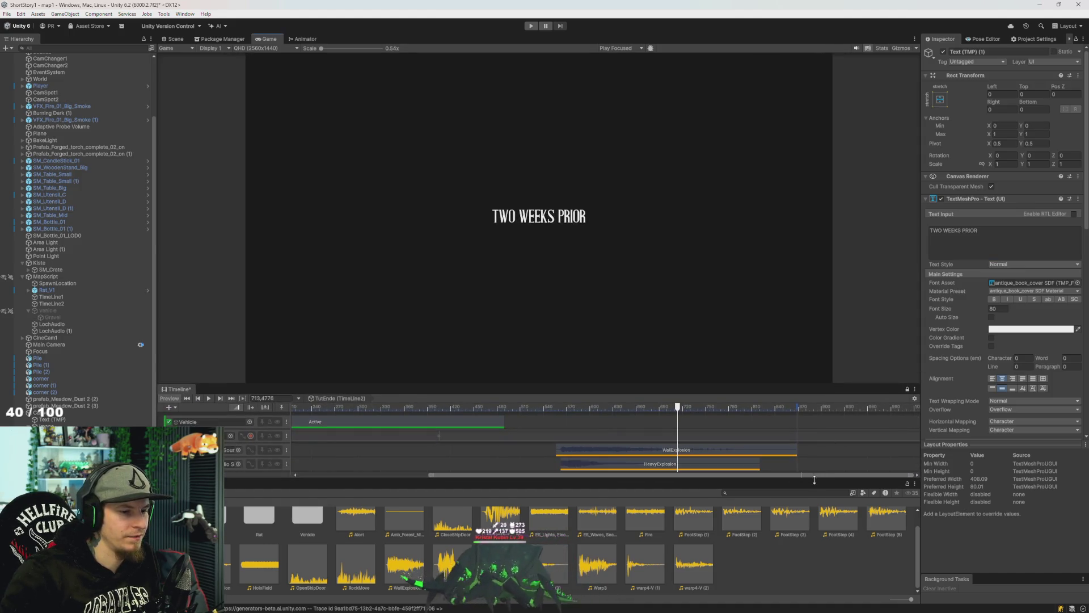
left_click_drag(824, 403, 823, 386)
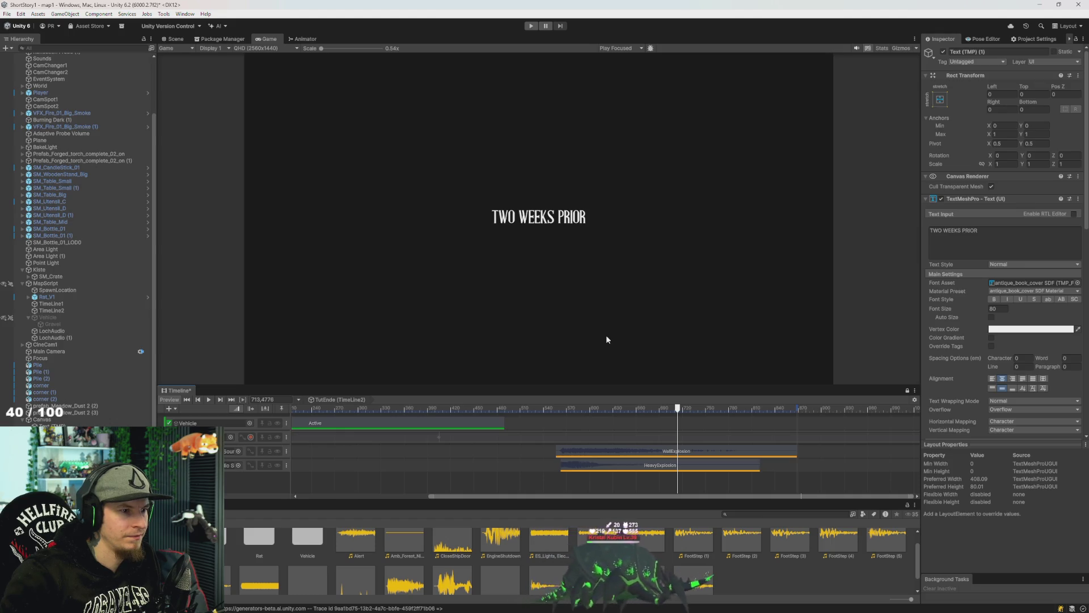
Set the title's font size to 100.
left_click(1002, 308)
type("100")
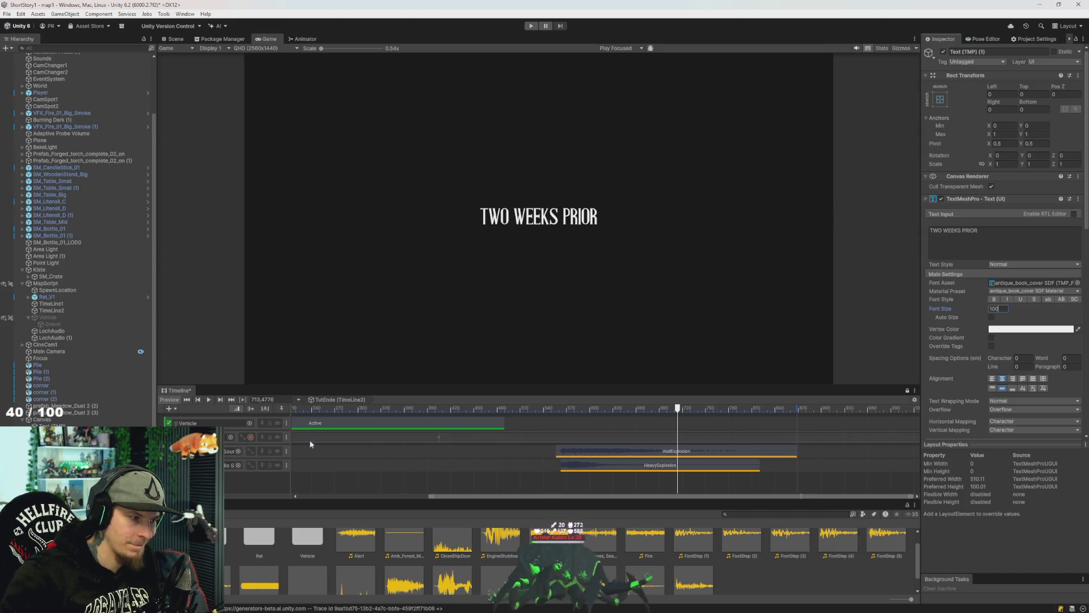
left_click(1024, 330)
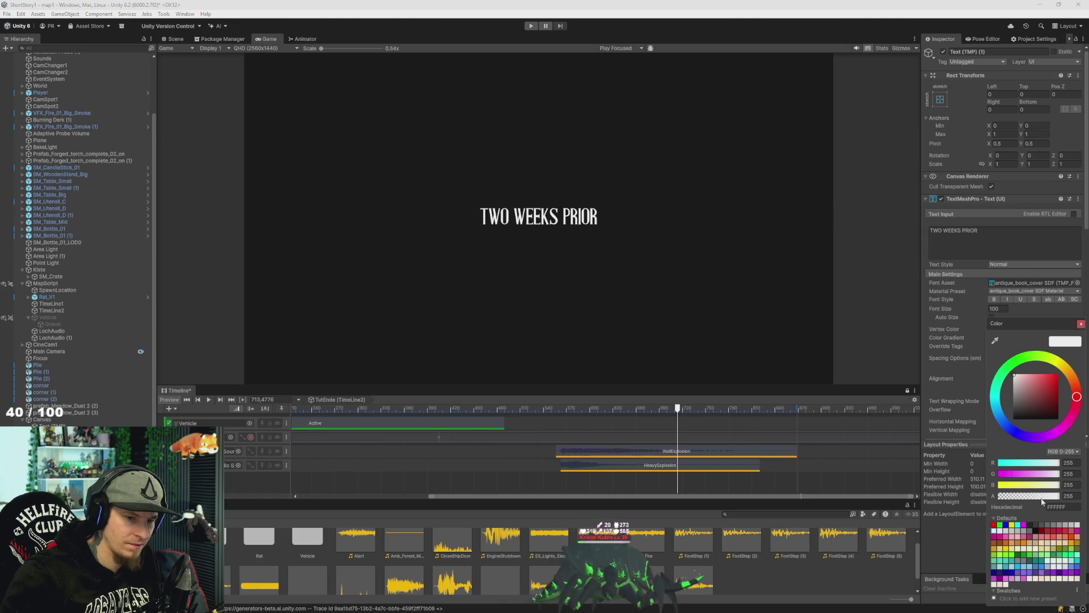
Set the overlay Image's colour alpha to 0 and turn off its Raycast Target.
left_click(859, 495)
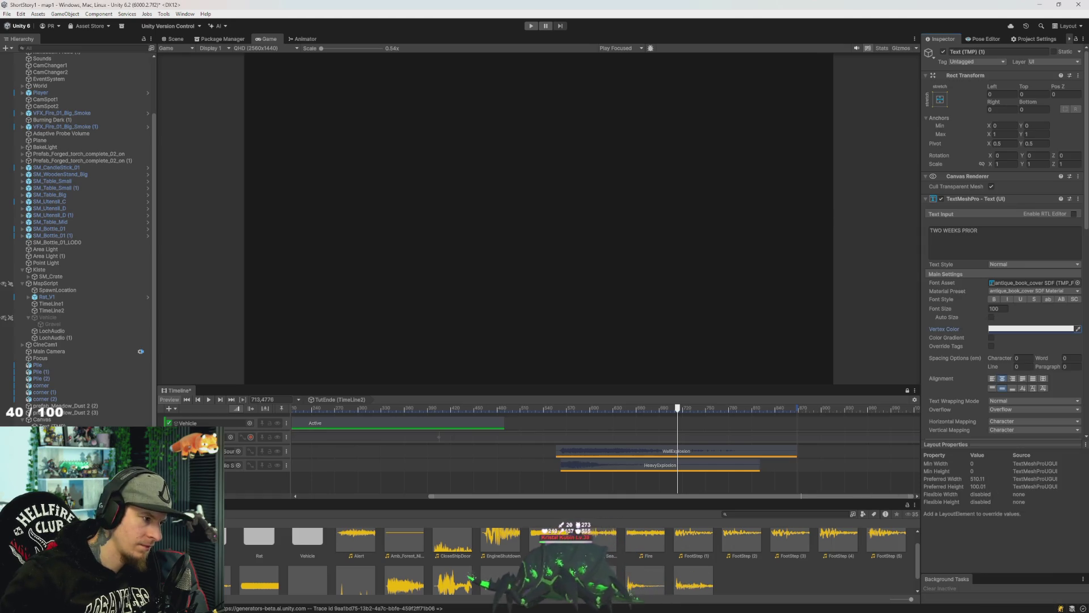
key("Up")
left_click(1048, 219)
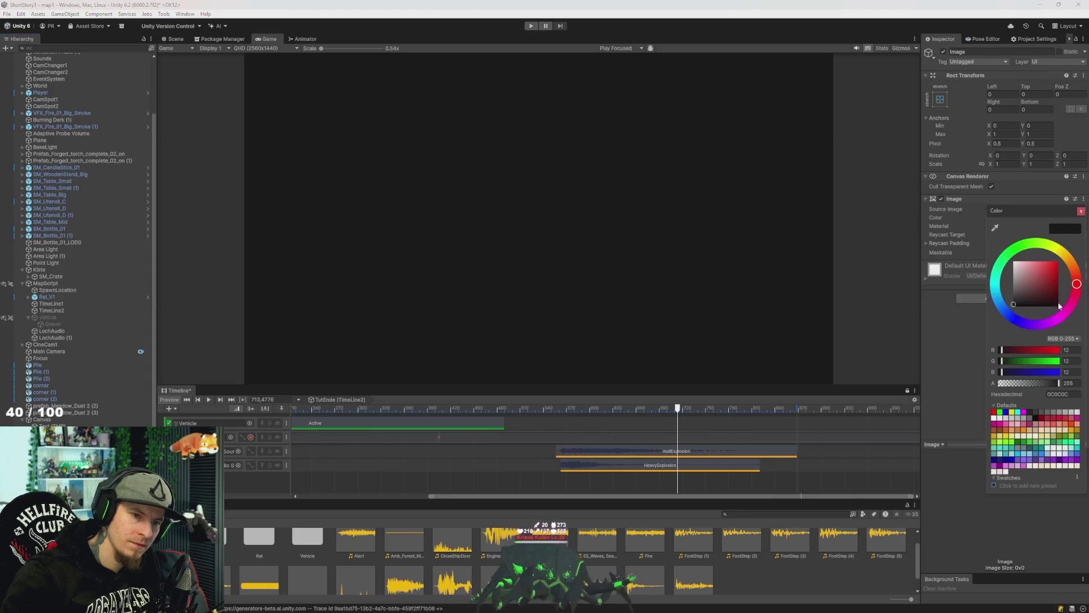
left_click_drag(1043, 387, 882, 380)
left_click(882, 380)
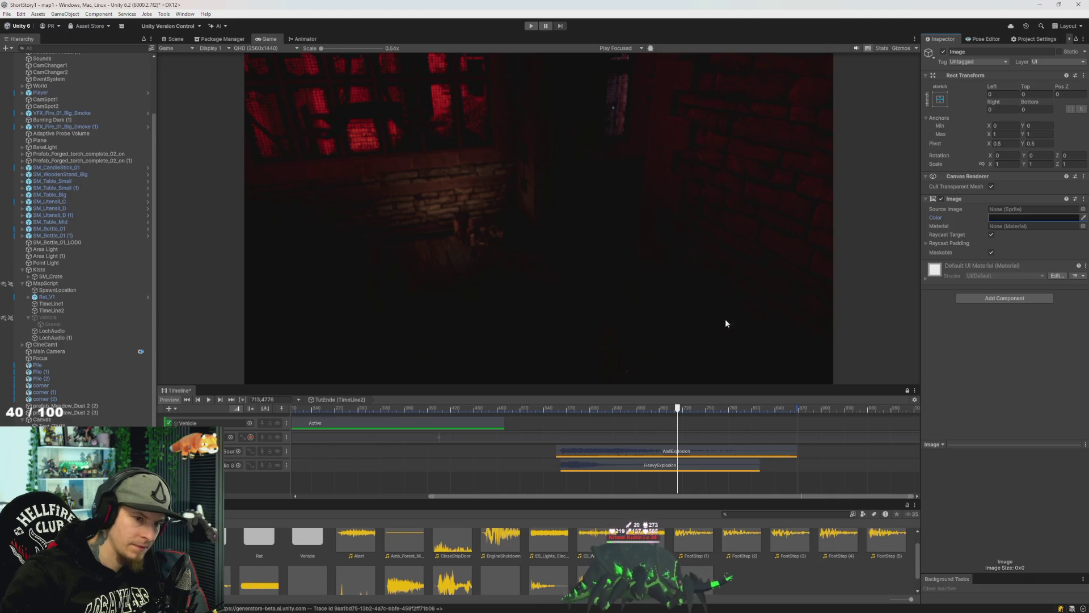
left_click(991, 234)
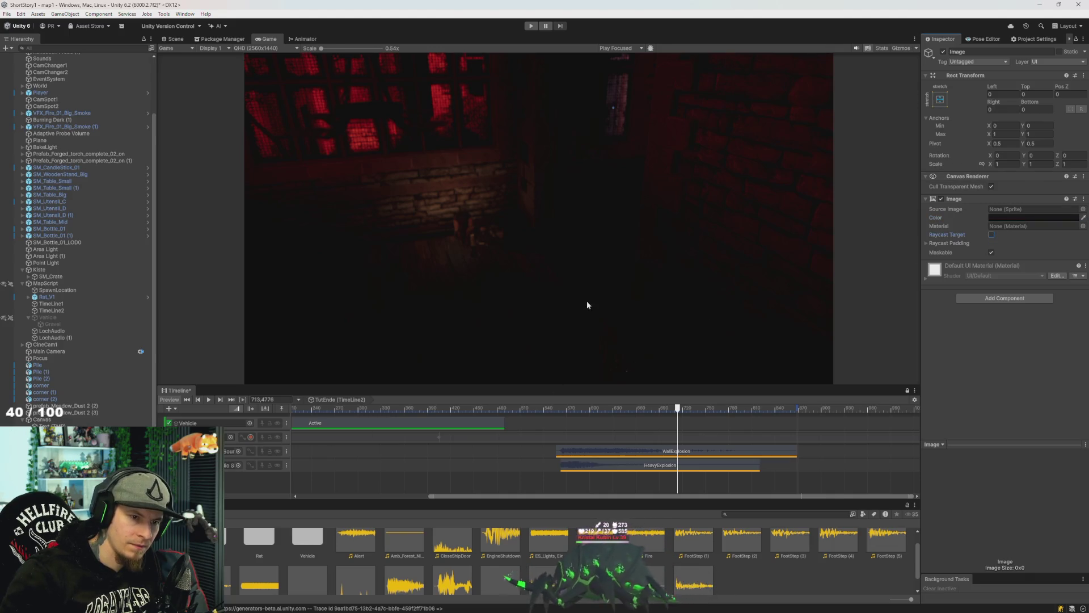
key("Down")
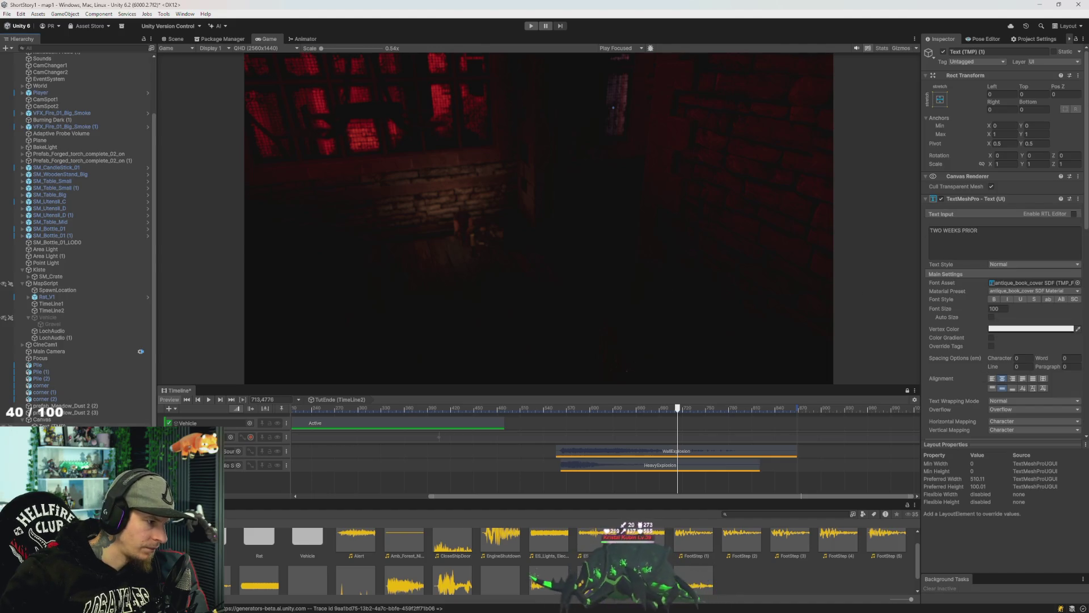
key("Up")
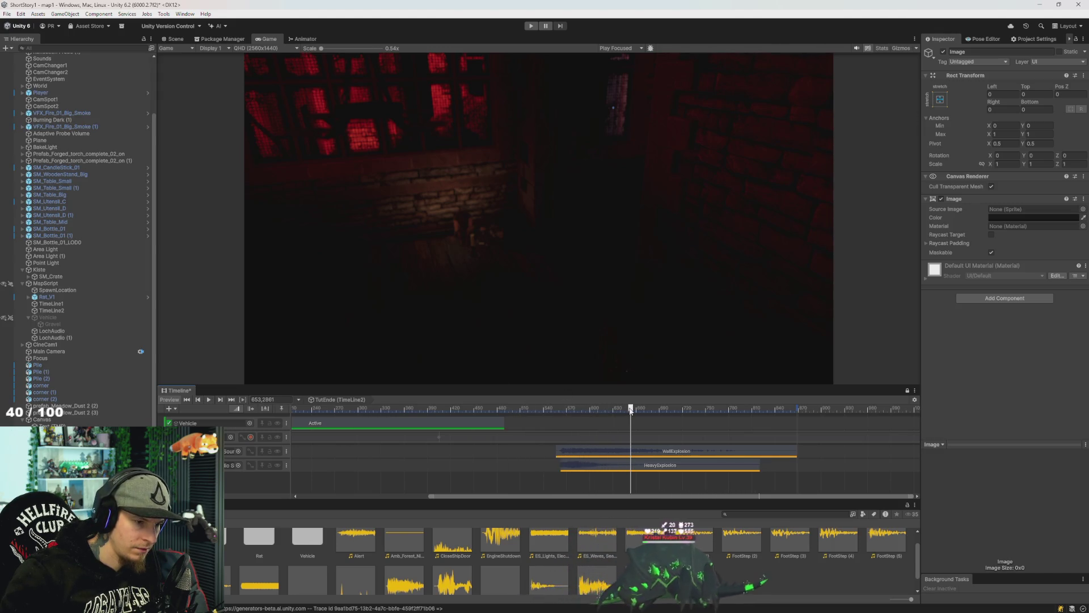
Add two Timeline animation tracks bound to the overlay Image, giving it an Animator.
right_click(227, 483)
left_click(256, 502)
scroll(340, 442, "down", 1)
left_click_drag(371, 386, 371, 366)
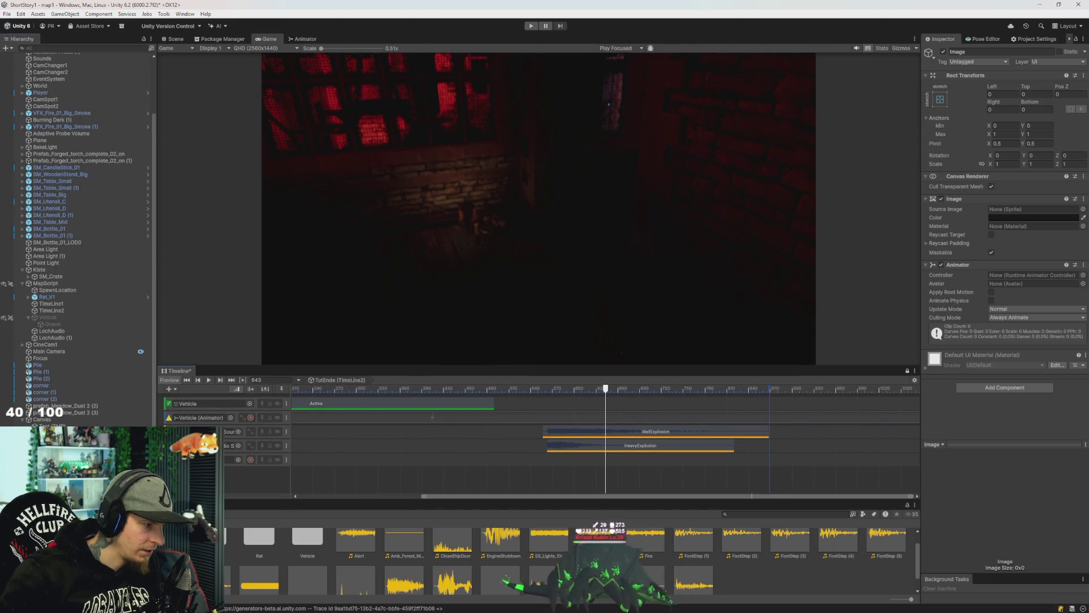
right_click(226, 481)
left_click(270, 494)
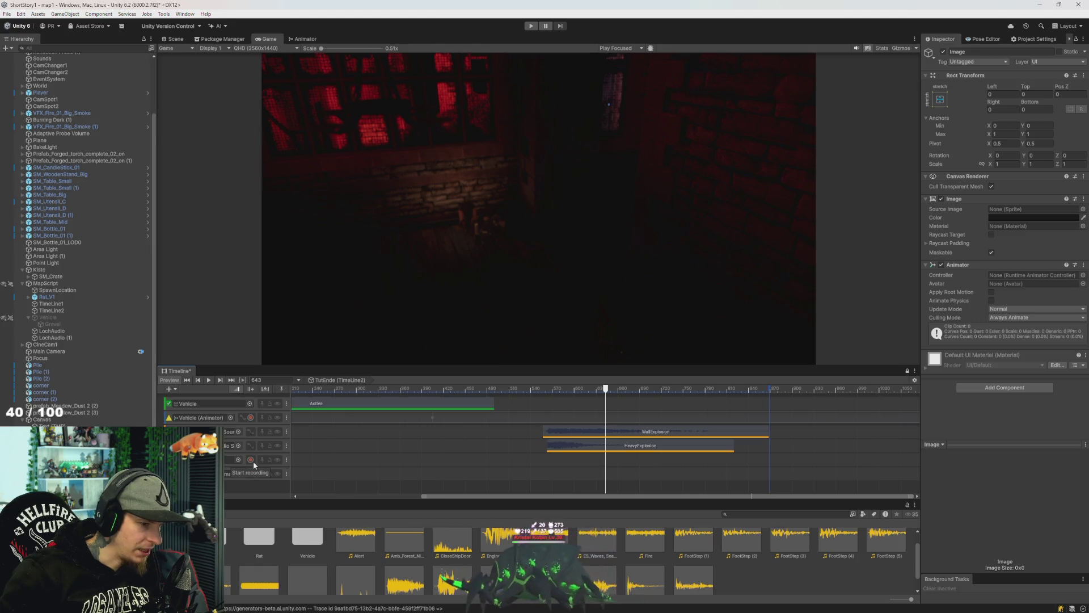
left_click(252, 460)
Record a keyframe of the overlay's colour at alpha 0 at frame 643.
left_click(251, 474)
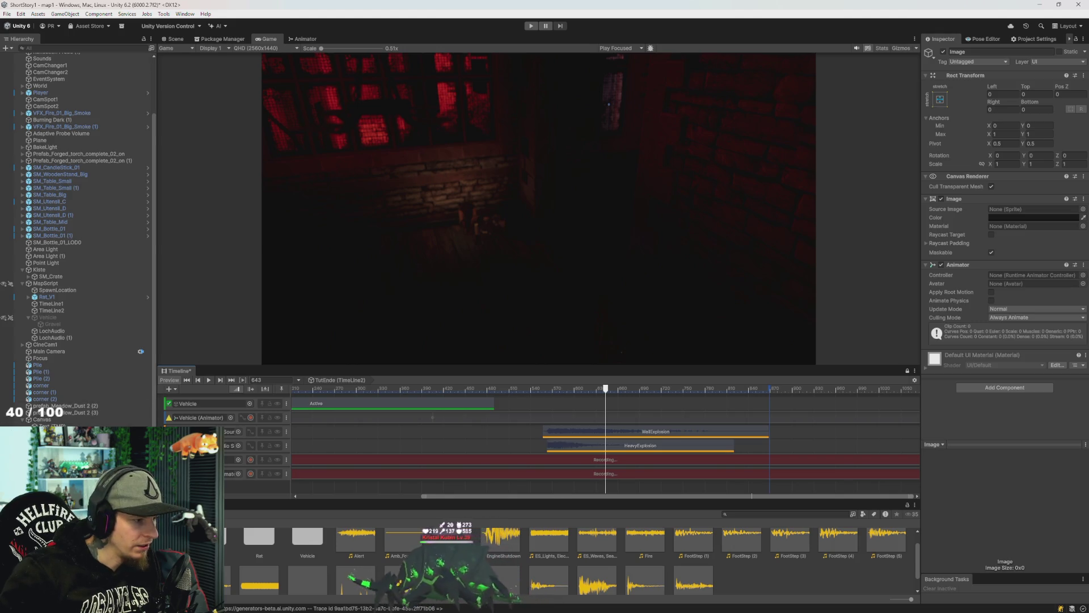
left_click(991, 234)
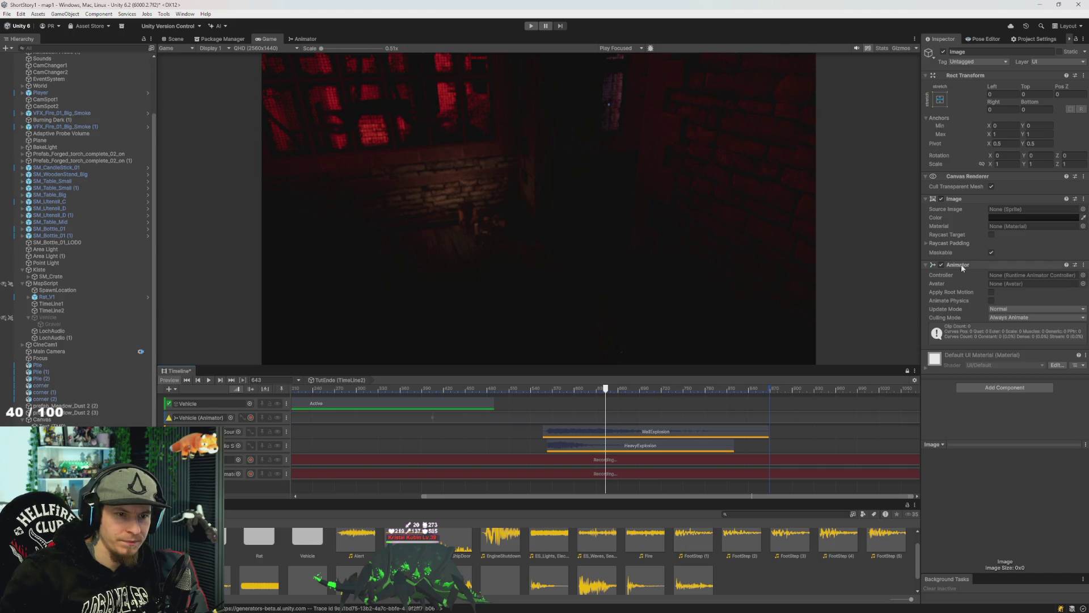
left_click(1034, 217)
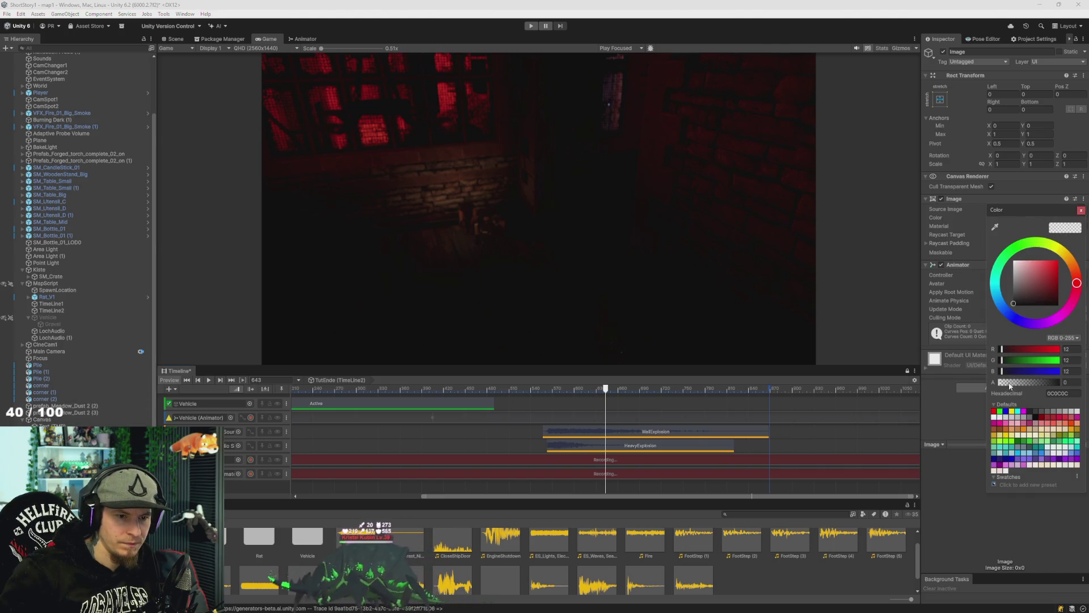
left_click(992, 328)
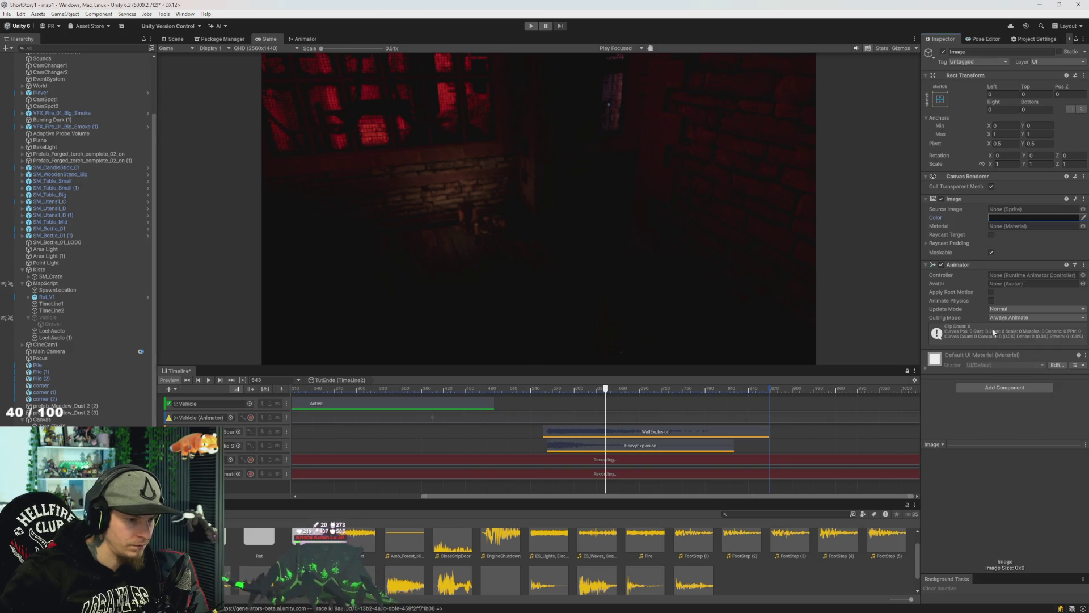
Key the overlay alpha to 231 at a later frame, preview the fade, then stop recording.
mouse_move(606, 389)
left_mouse_down()
mouse_move(674, 403)
mouse_move(607, 403)
left_mouse_up()
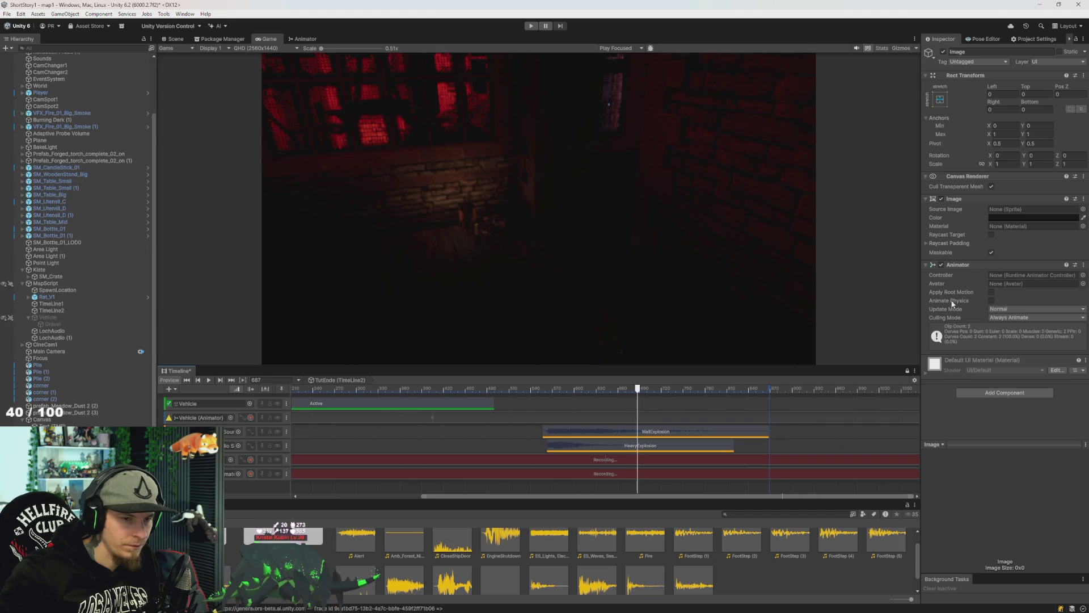
left_click(1032, 218)
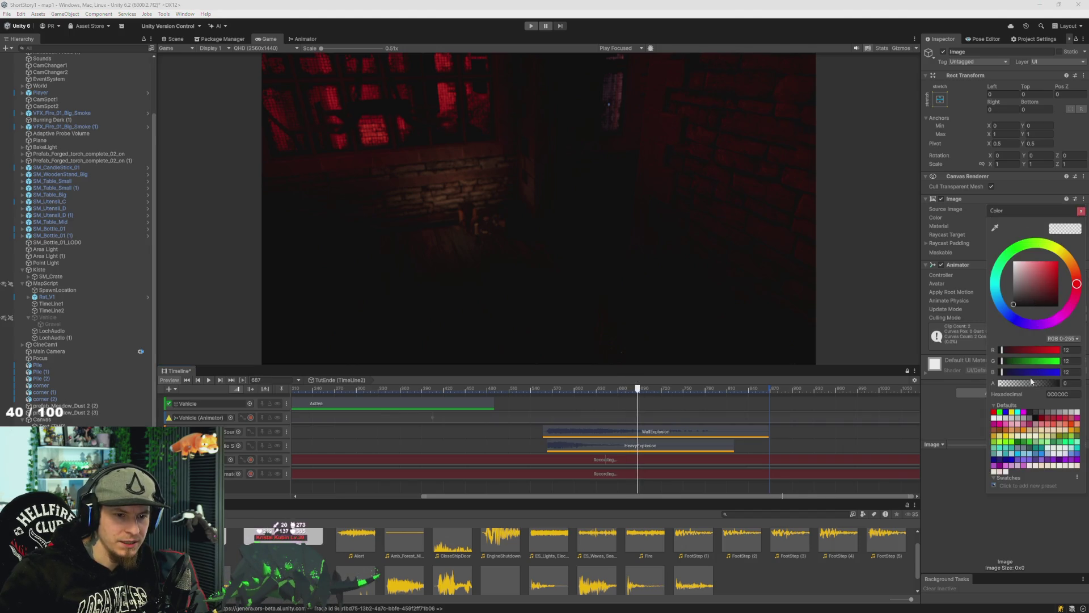
left_click_drag(1031, 383, 1053, 383)
left_click(1085, 383)
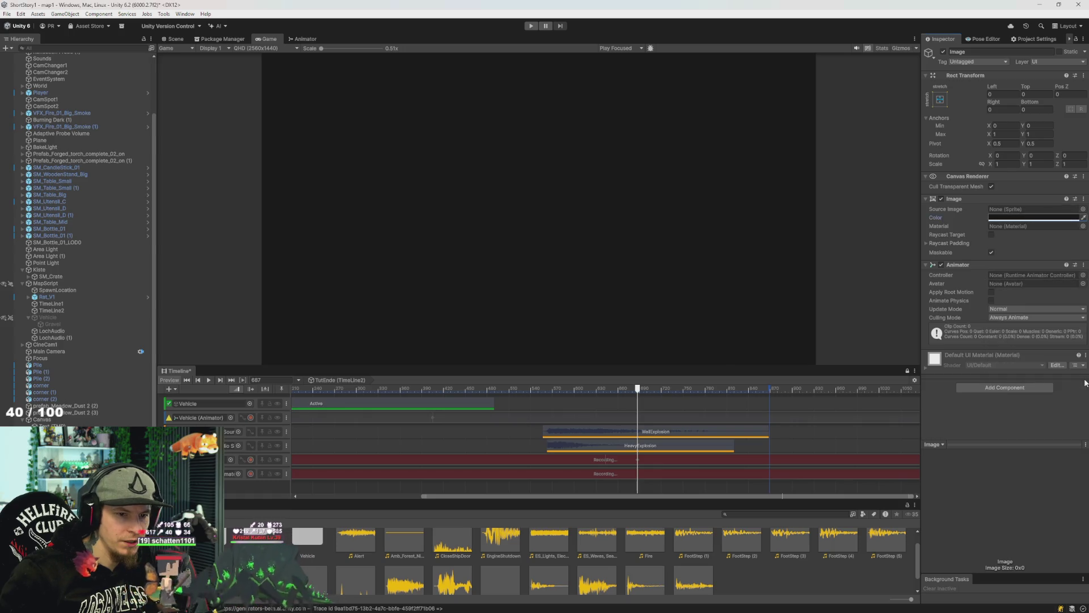
left_click_drag(637, 391, 610, 393)
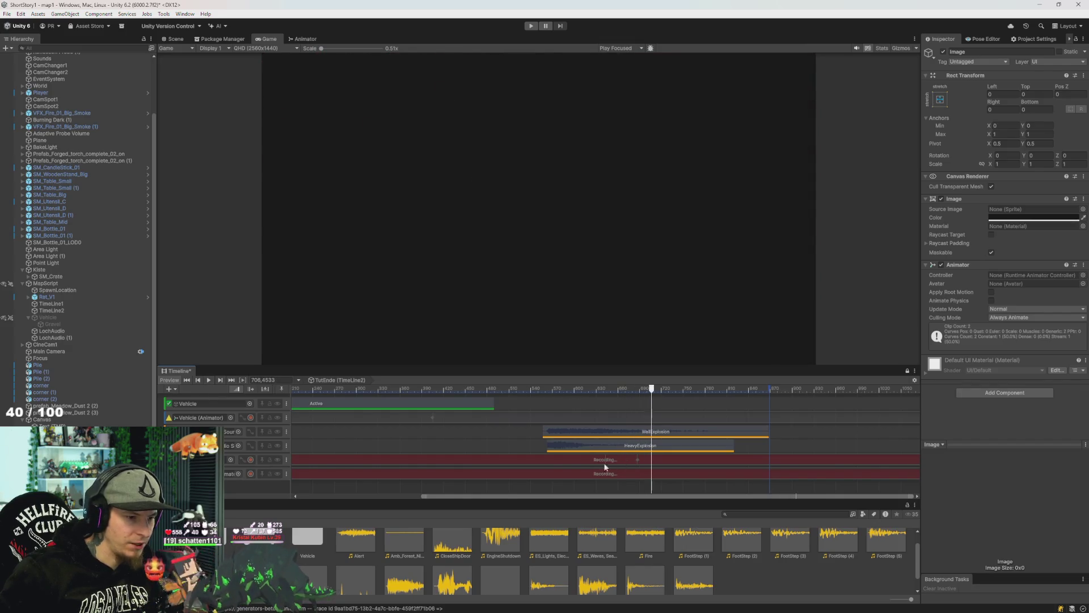
left_click_drag(654, 395, 600, 397)
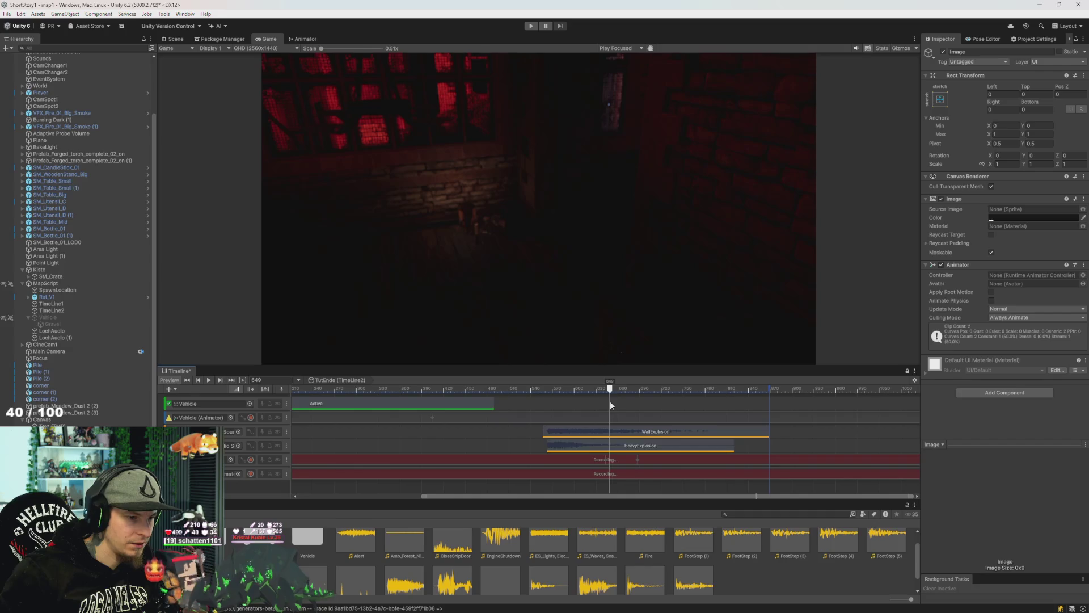
left_click(251, 474)
Drag the overlay's fade keyframe earlier in the Animation window.
left_click(496, 457)
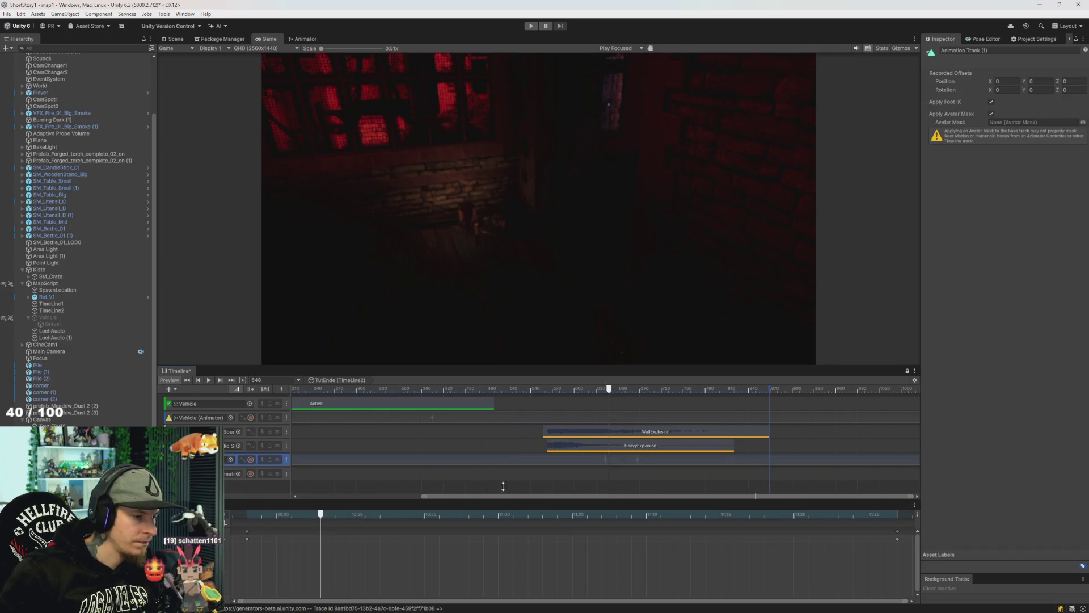
scroll(422, 561, "up", 3)
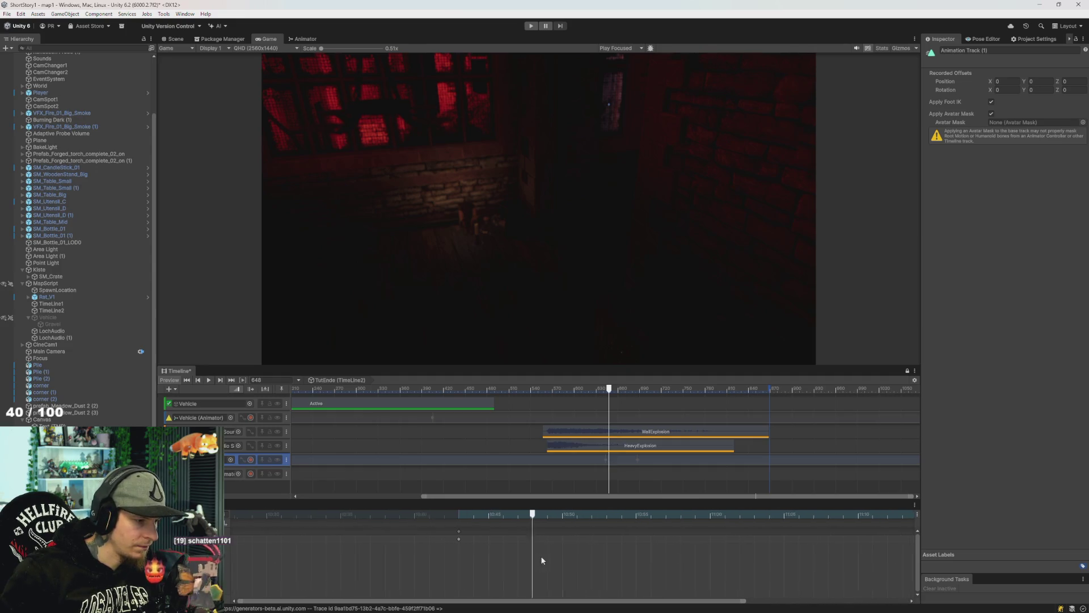
scroll(469, 556, "down", 5)
left_click_drag(527, 531, 465, 531)
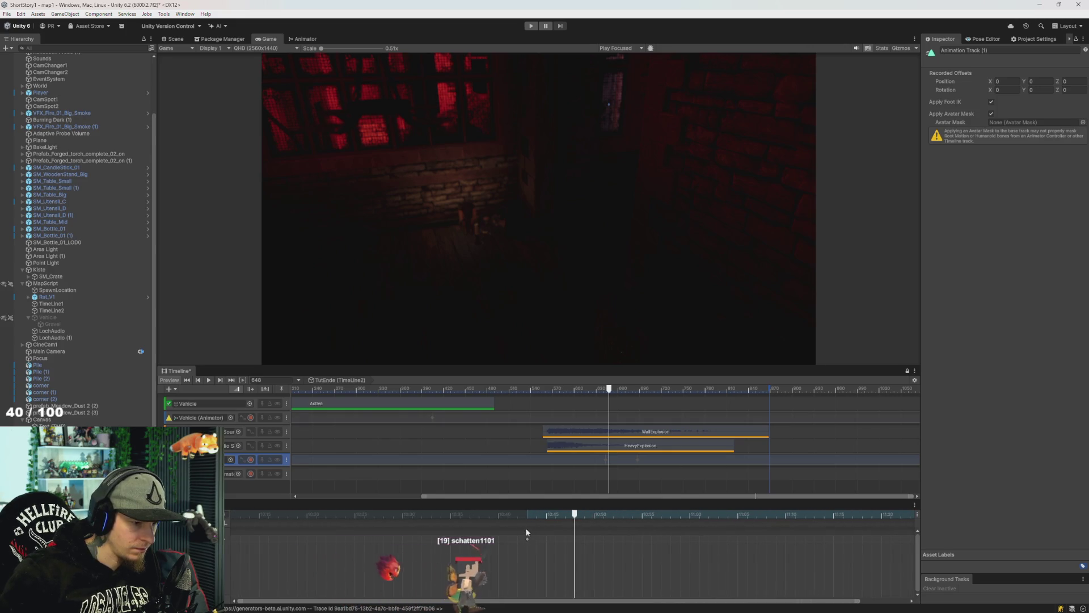
Preview the fade by playing and scrubbing the Timeline between frames 490 and 625.
key("space")
left_click(497, 389)
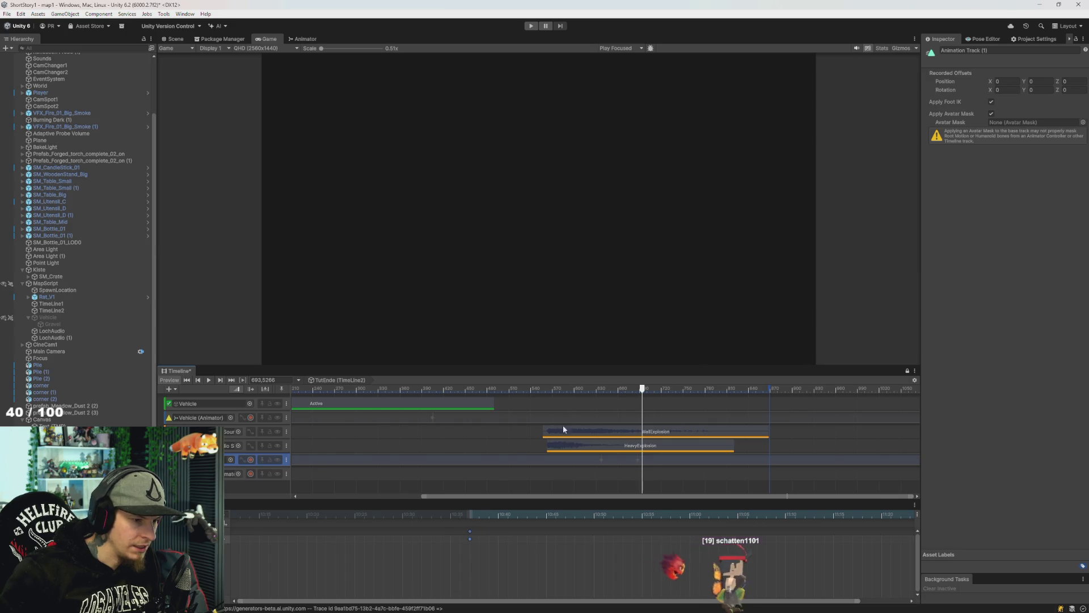
left_click(539, 389)
left_click_drag(544, 403, 556, 400)
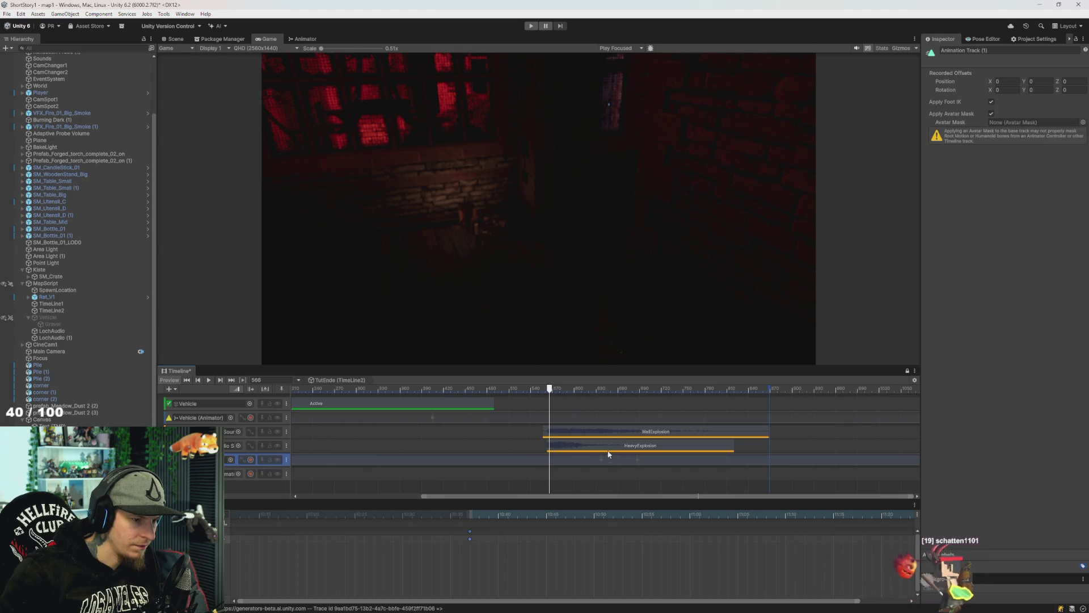
scroll(538, 552, "down", 3)
key("space")
left_click_drag(564, 389, 496, 393)
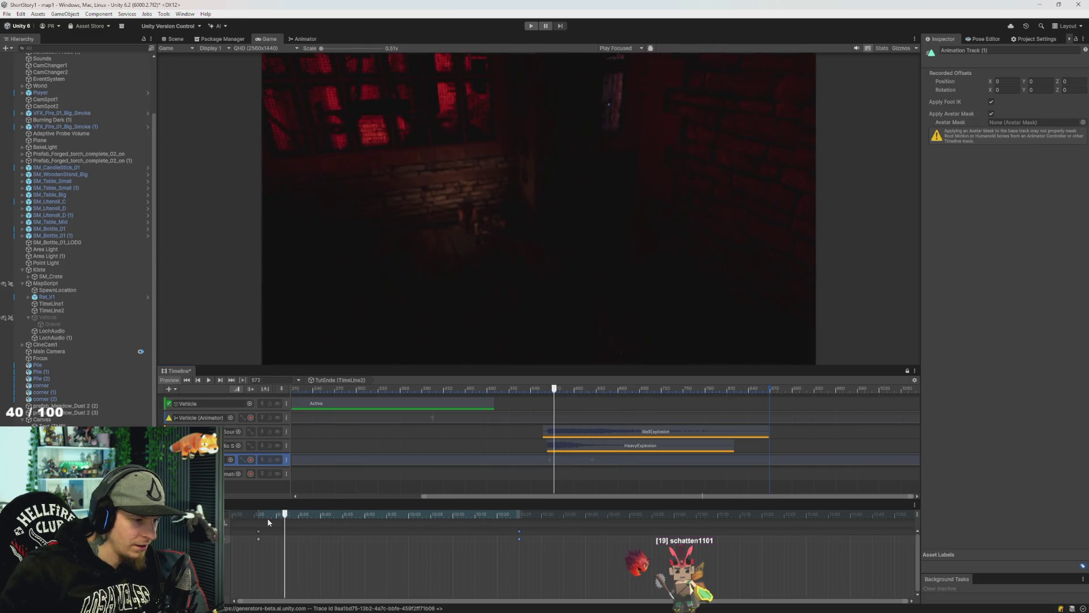
left_click_drag(443, 533, 519, 533)
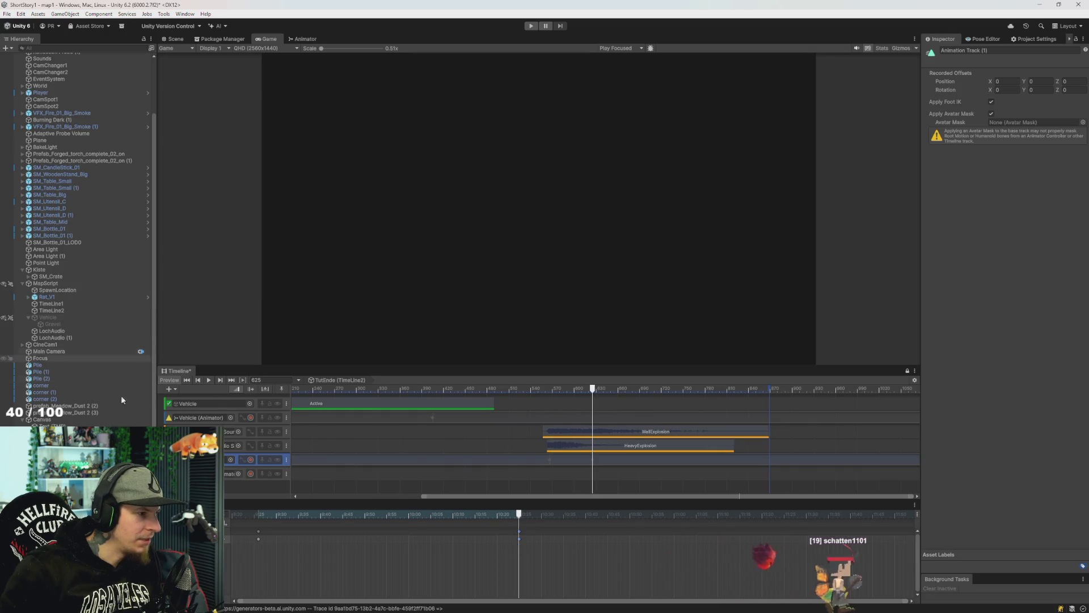
Record the Text (TMP) Vertex Color alpha rising to 255 at a later frame.
left_click(250, 473)
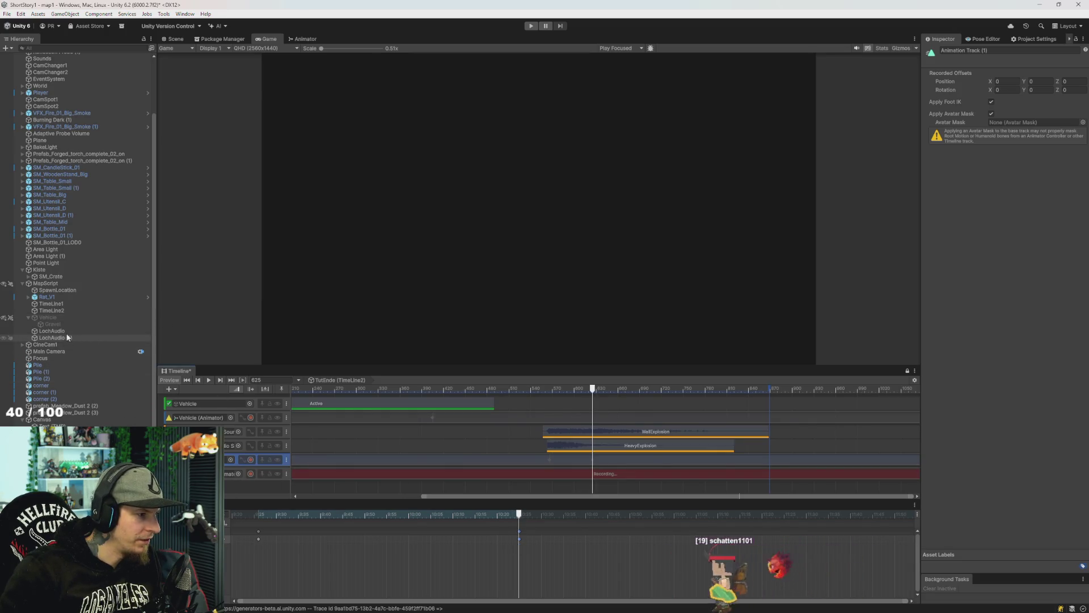
left_click(51, 433)
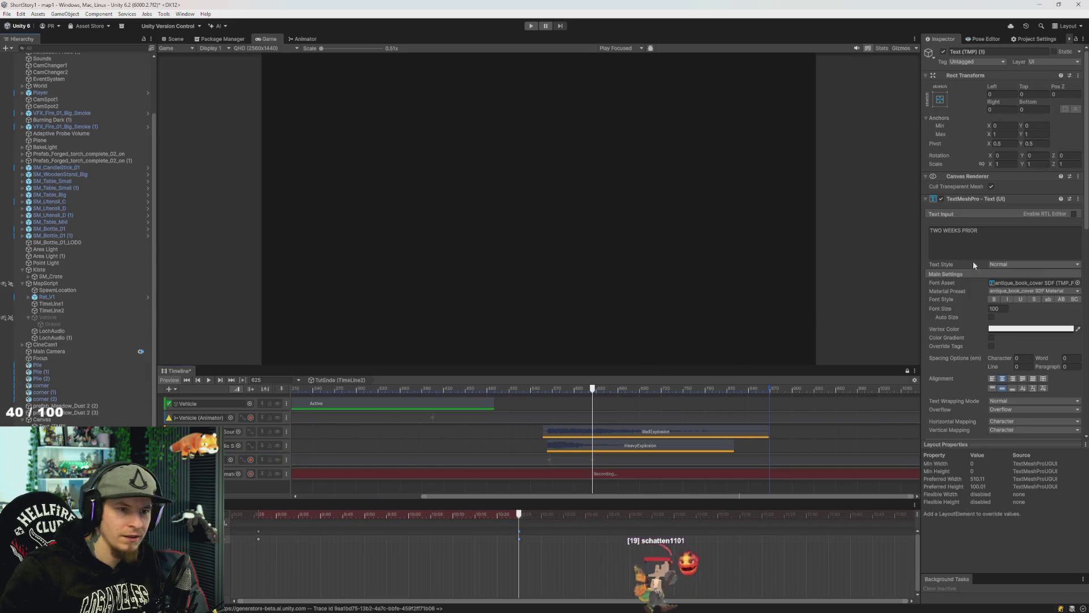
left_click(1030, 328)
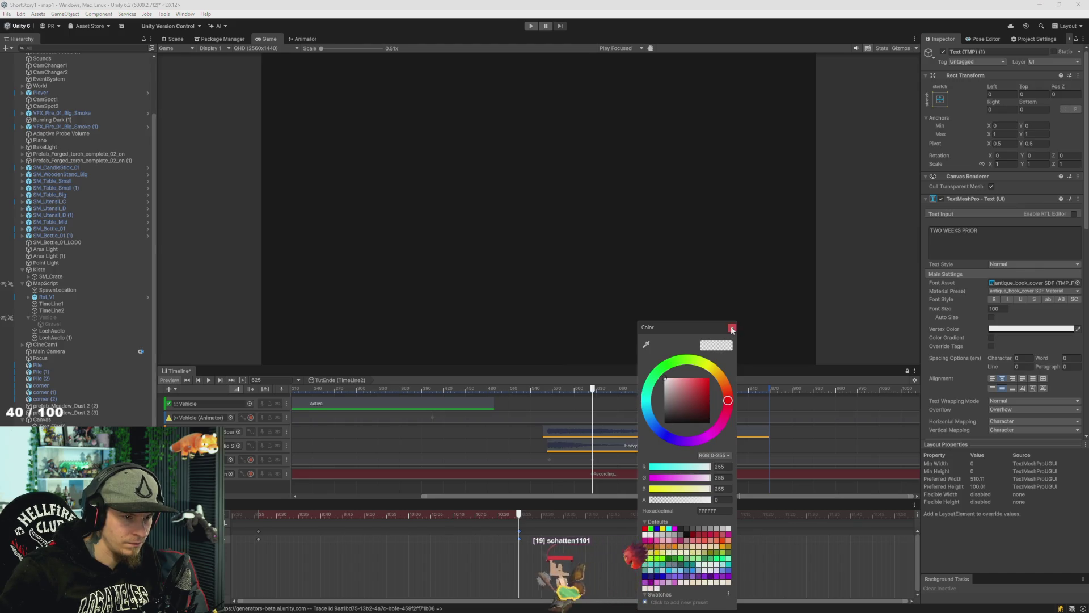
left_click(603, 389)
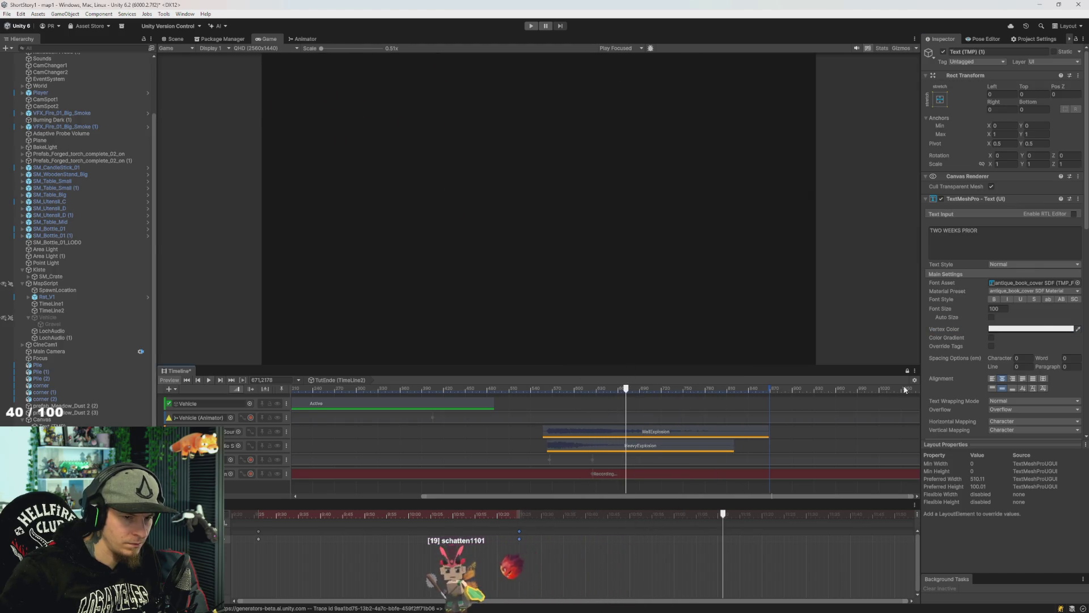
left_click(1016, 329)
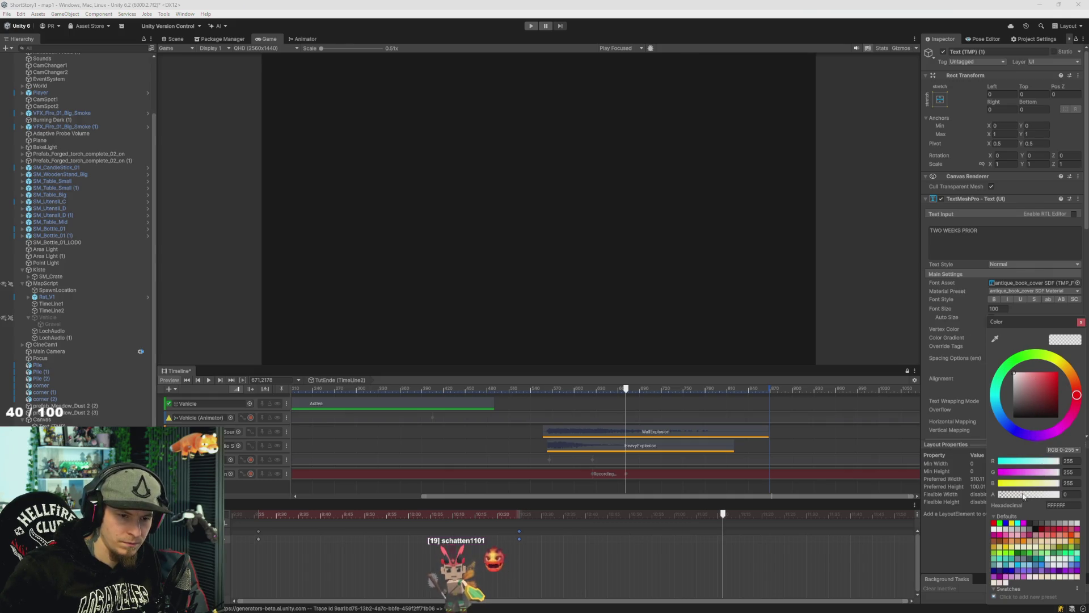
left_click_drag(1024, 495, 1081, 496)
left_click(1087, 495)
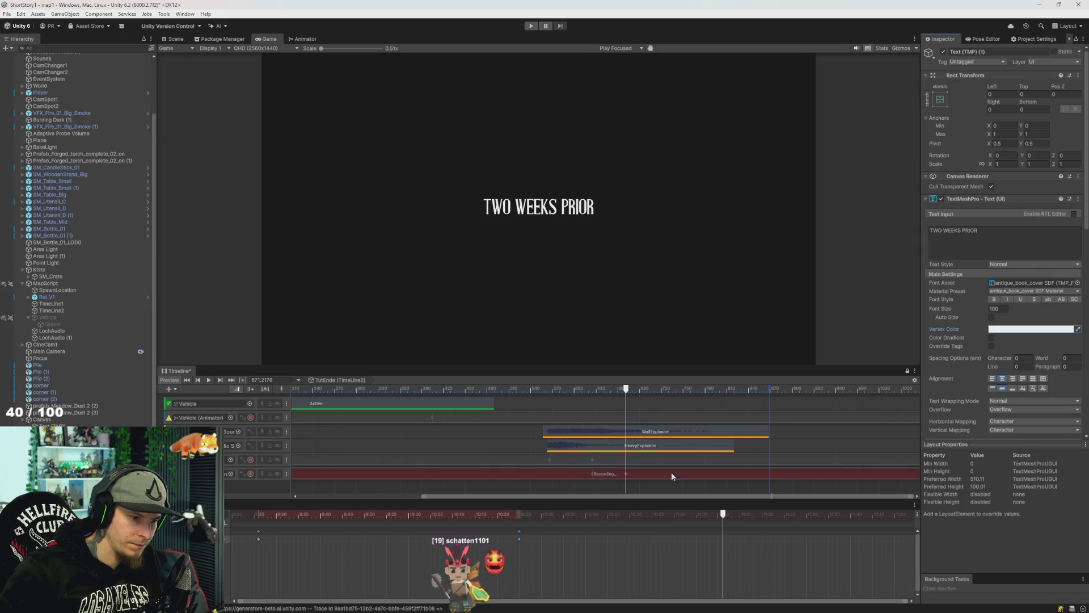
left_click_drag(601, 396, 539, 391)
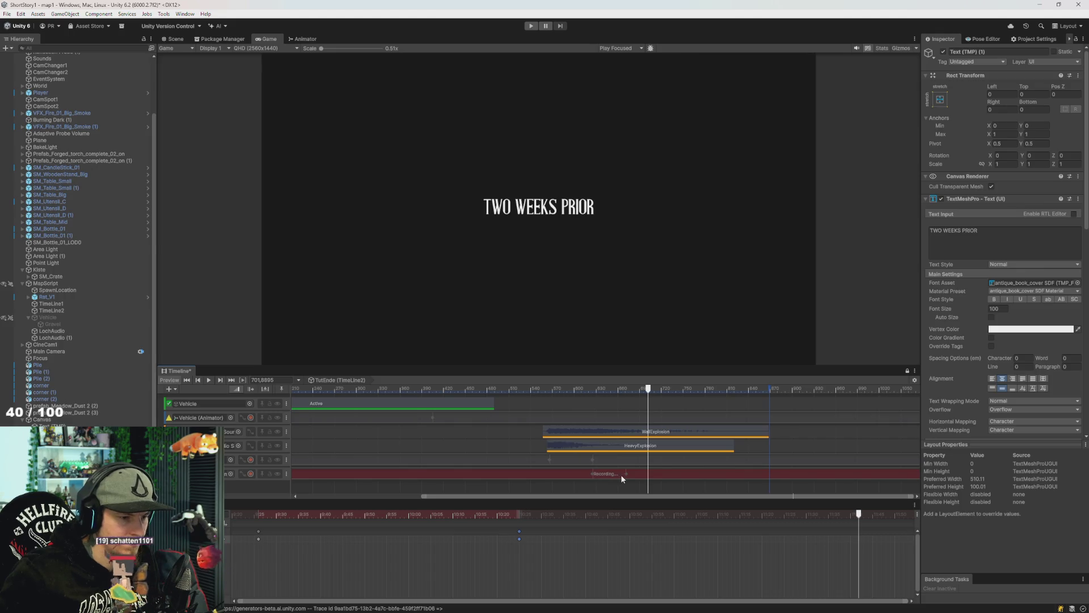
left_click(251, 474)
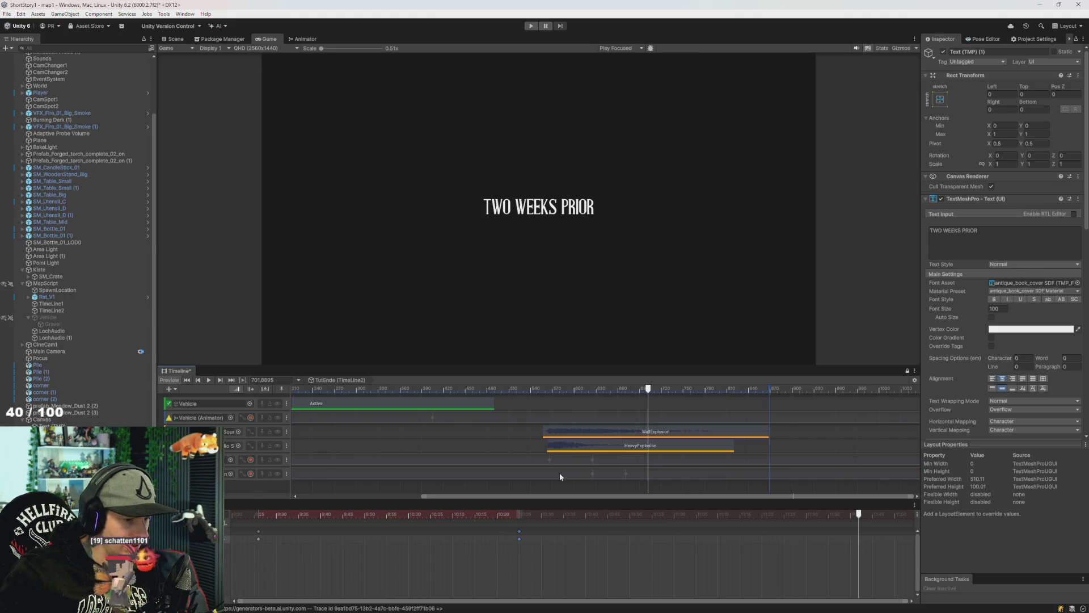
Stop recording, move the title's fade keyframes earlier to 11:07 and preview from frame 603.
left_click(559, 472)
scroll(380, 557, "down", 5)
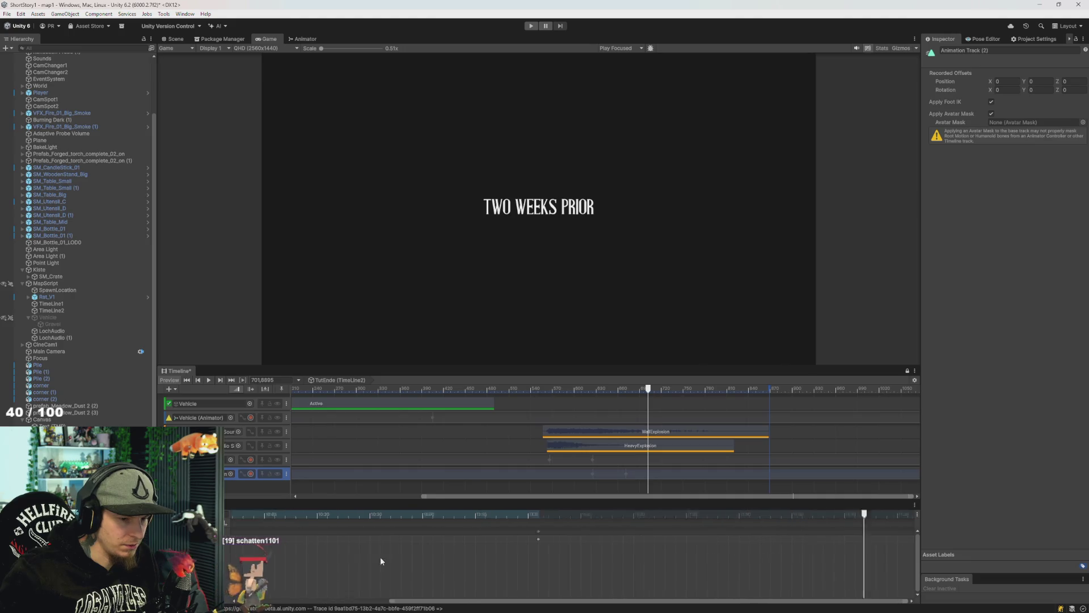
scroll(687, 553, "down", 3)
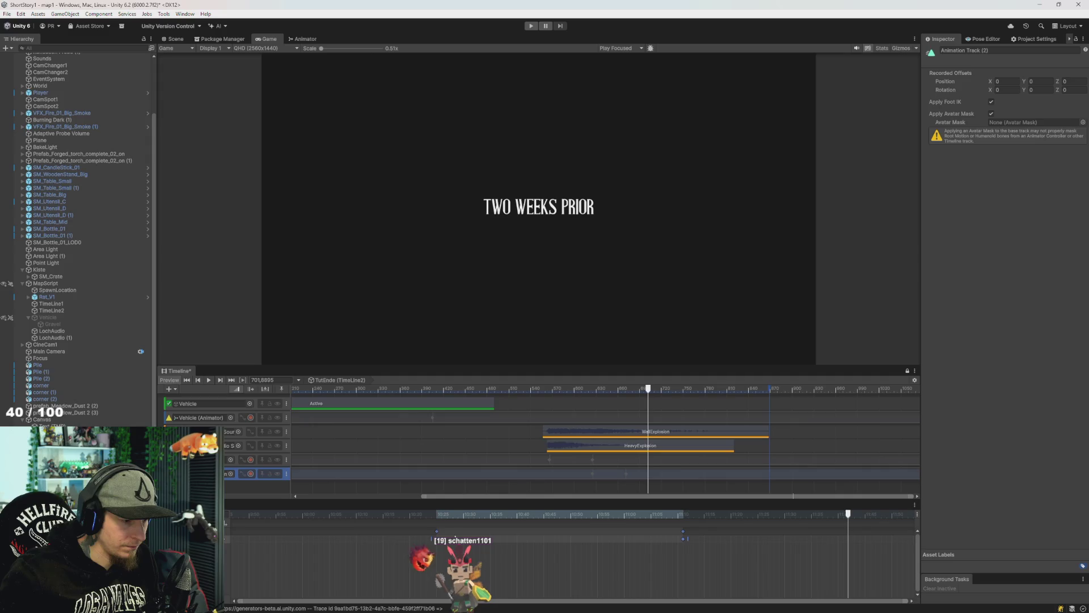
left_click_drag(682, 535, 661, 531)
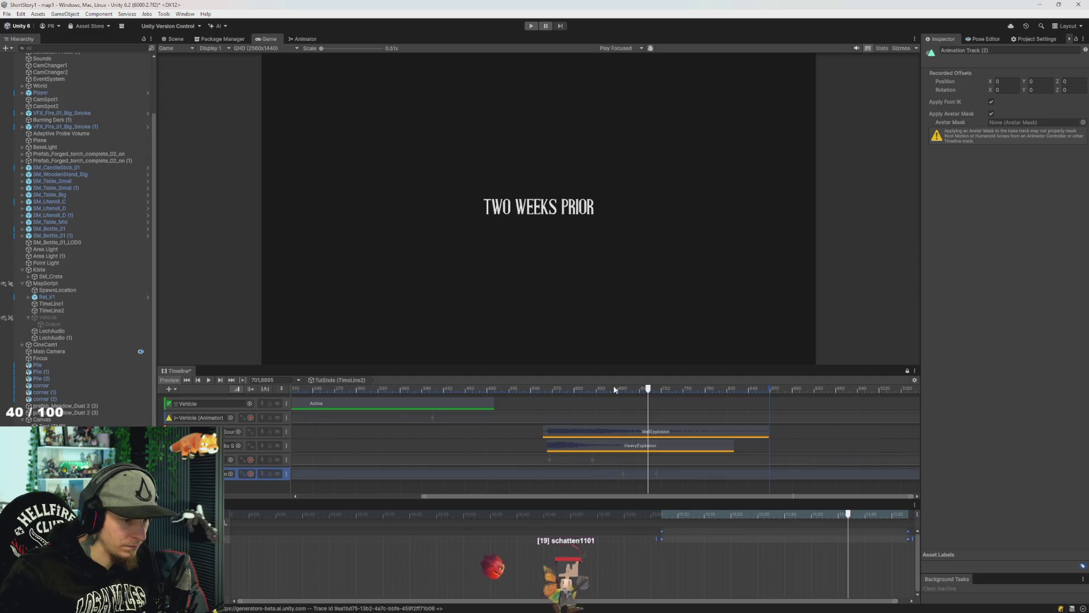
left_click(558, 389)
key("space")
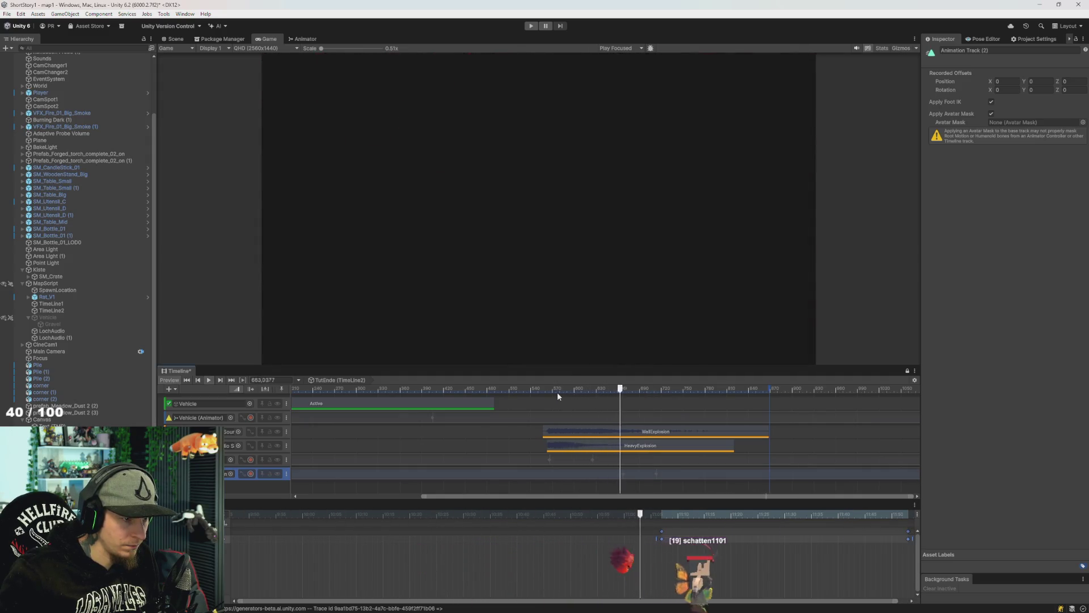
Push the last fade keyframe later to lengthen the fade, replaying the cutscene to check.
scroll(641, 553, "right", 5)
left_click_drag(696, 538, 852, 525)
left_click_drag(649, 393, 481, 390)
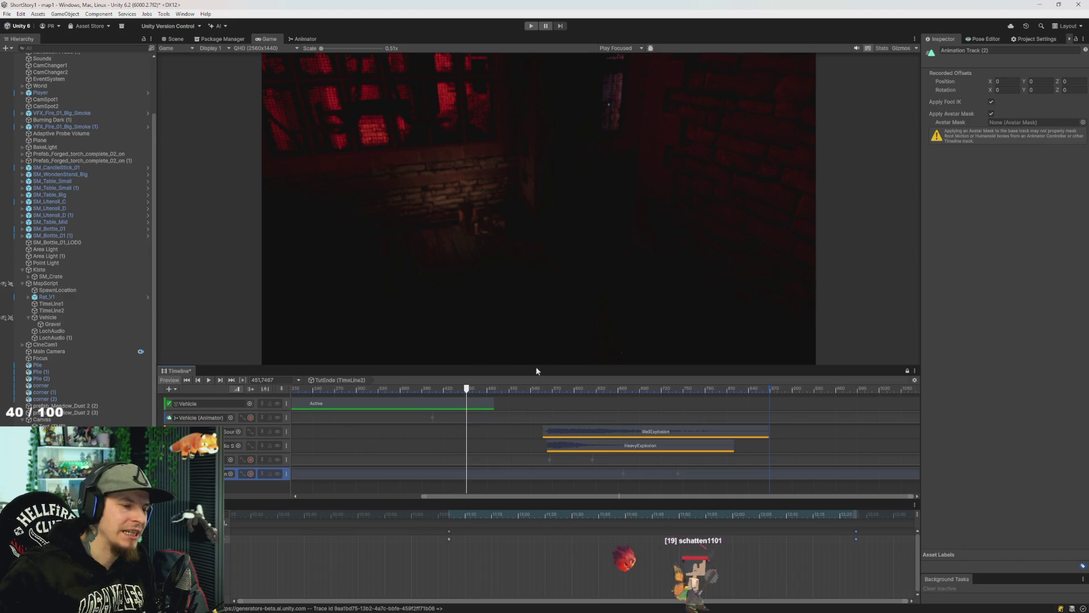
left_click(418, 389)
left_click(536, 389)
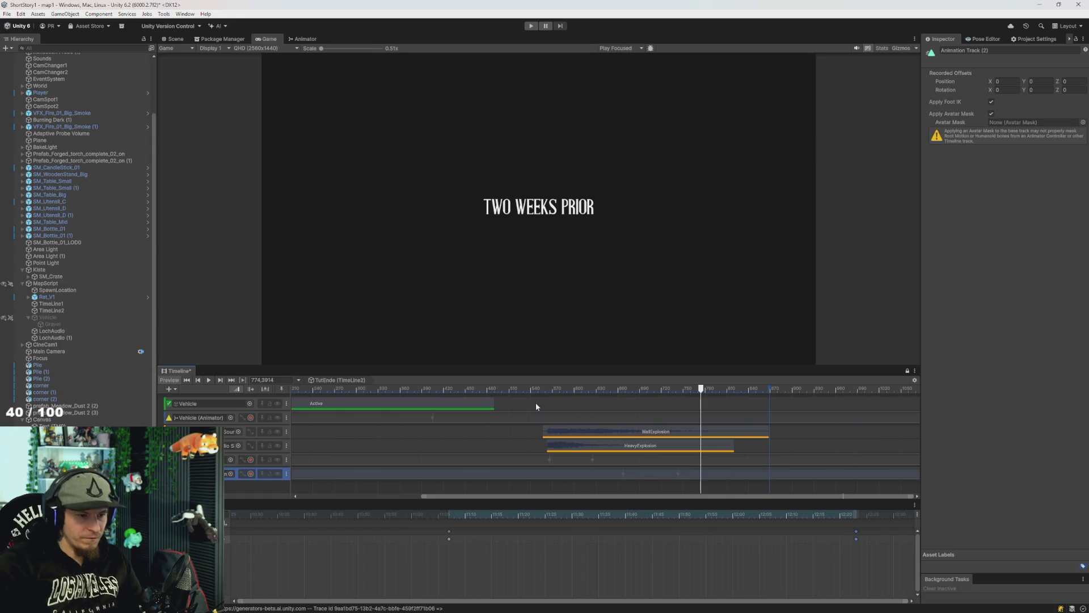
left_click_drag(700, 392, 547, 394)
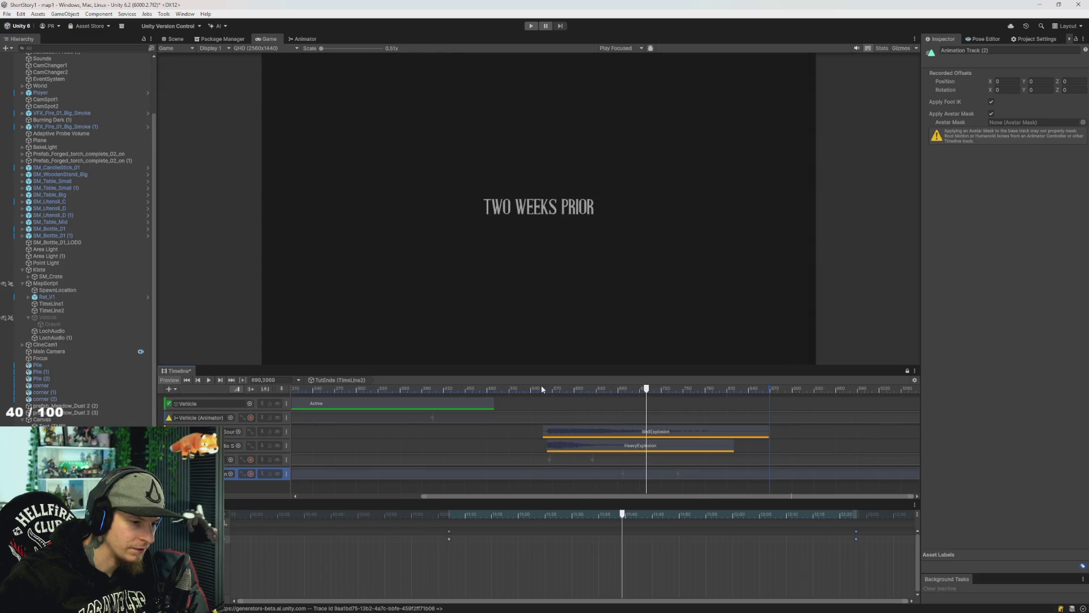
Show the first title animation track's keyframes and replay the preview from around frame 530.
scroll(556, 407, "down", 5)
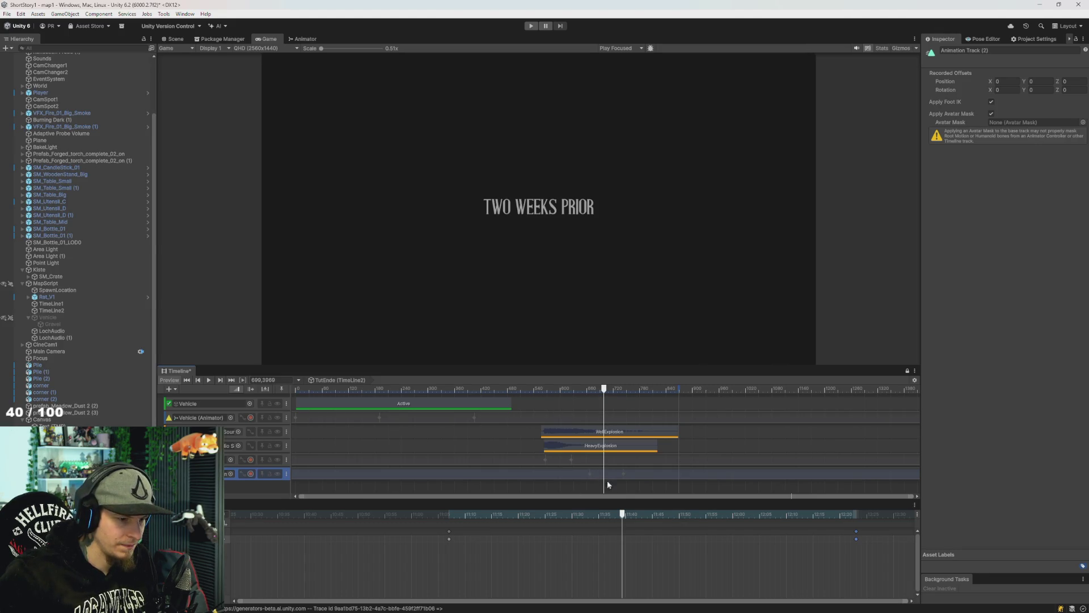
left_click(588, 460)
scroll(672, 558, "down", 3)
scroll(713, 529, "down", 5)
scroll(598, 530, "left", 1)
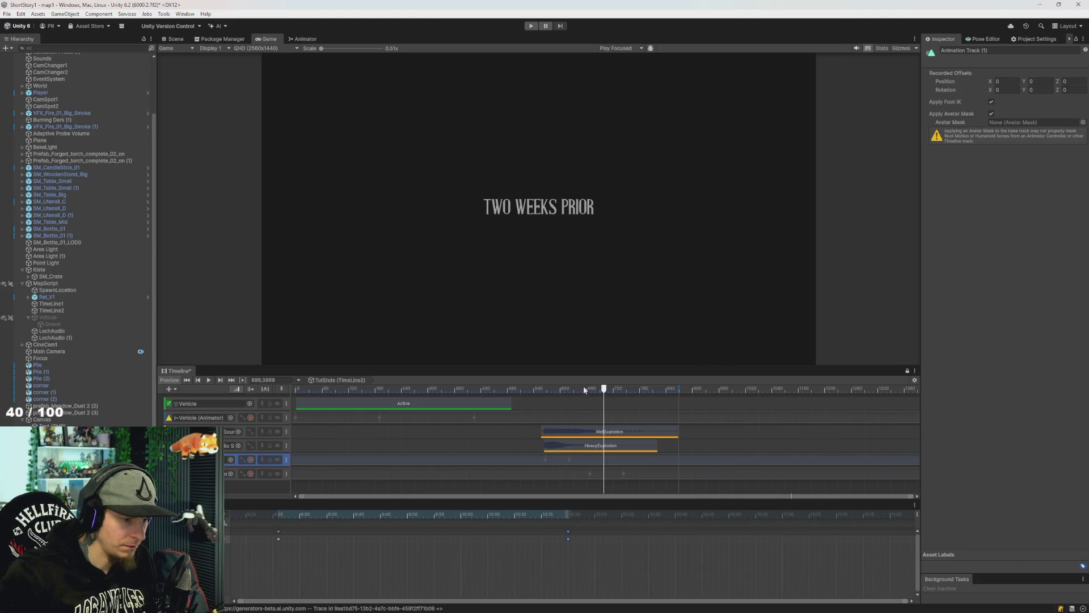
left_click(499, 389)
key("space")
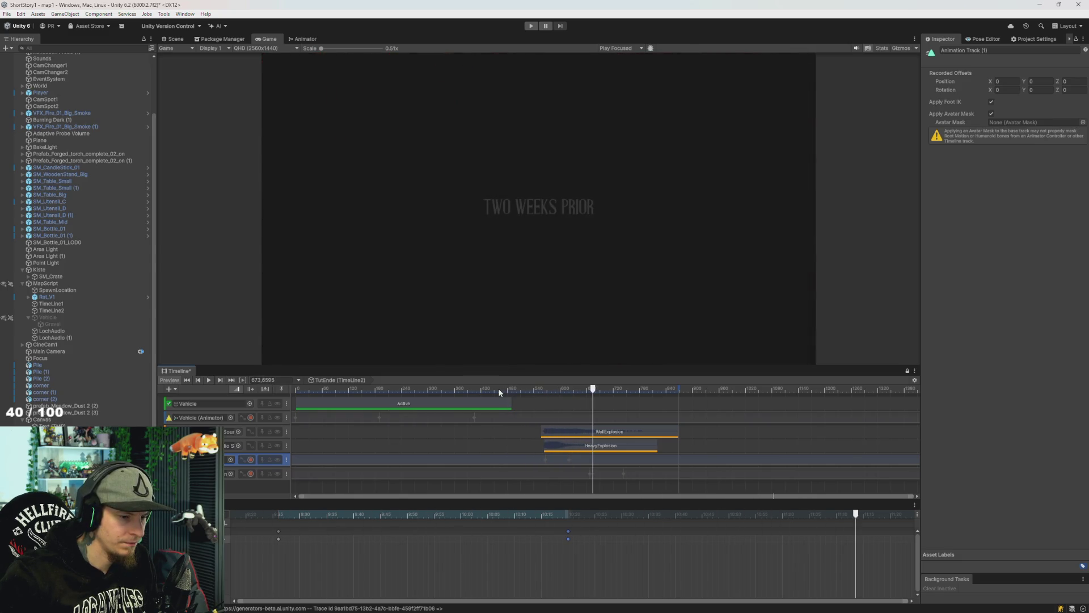
key("space")
Shift both fade keyframes on the second title track later and play to check timing.
left_click(605, 473)
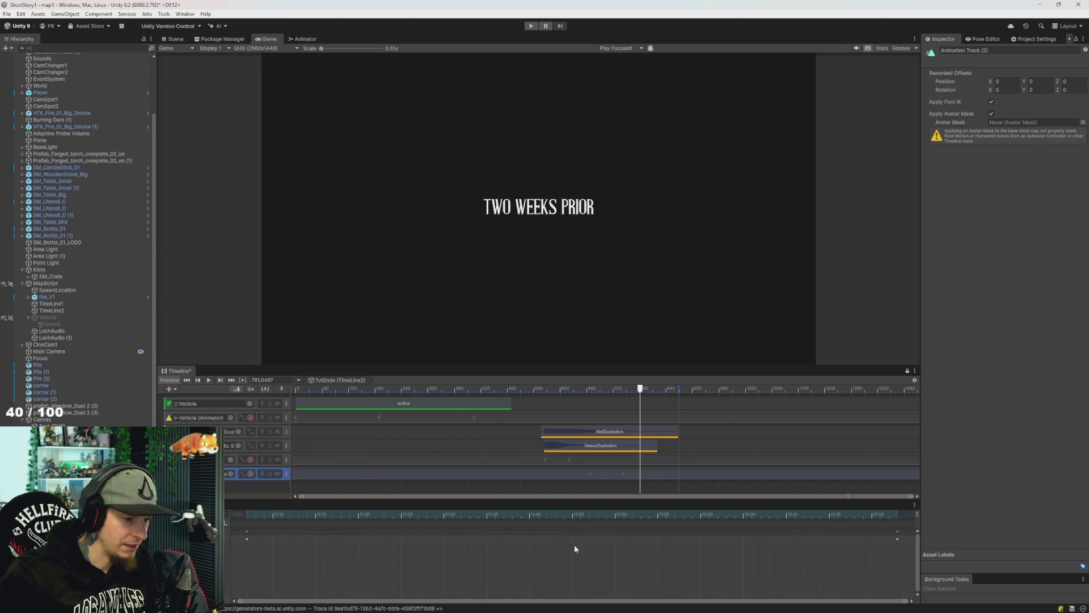
scroll(586, 557, "down", 5)
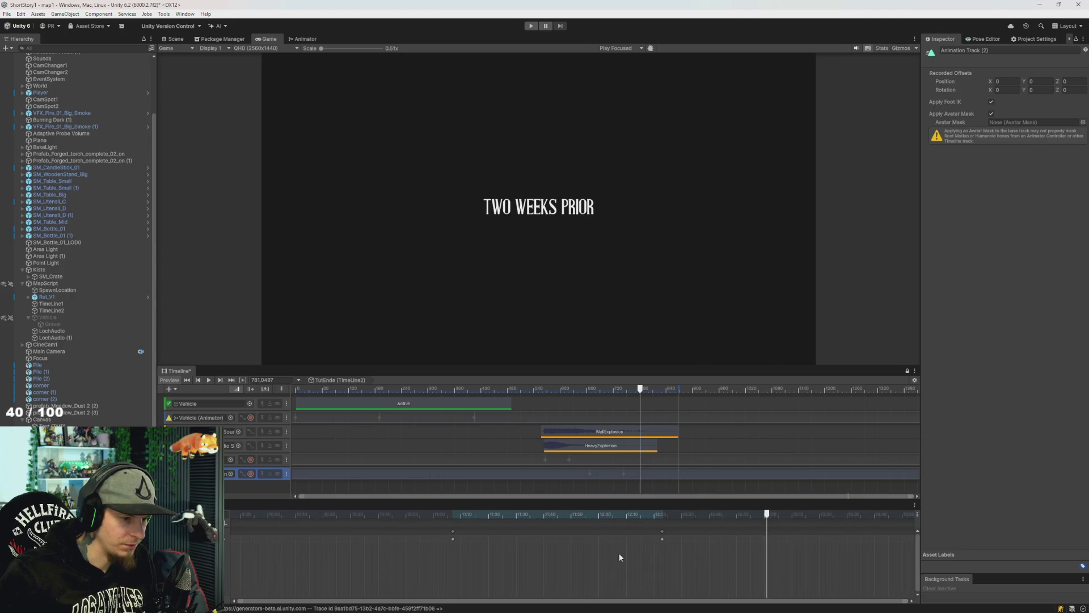
mouse_move(676, 536)
left_mouse_down()
mouse_move(440, 531)
mouse_move(557, 535)
left_mouse_up()
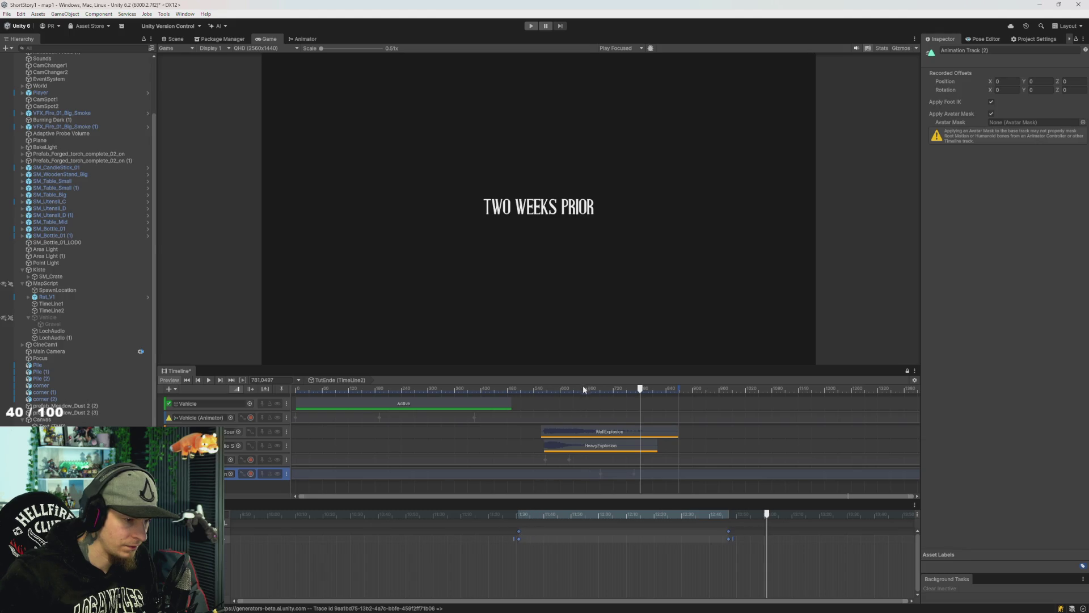
left_click(459, 389)
key("space")
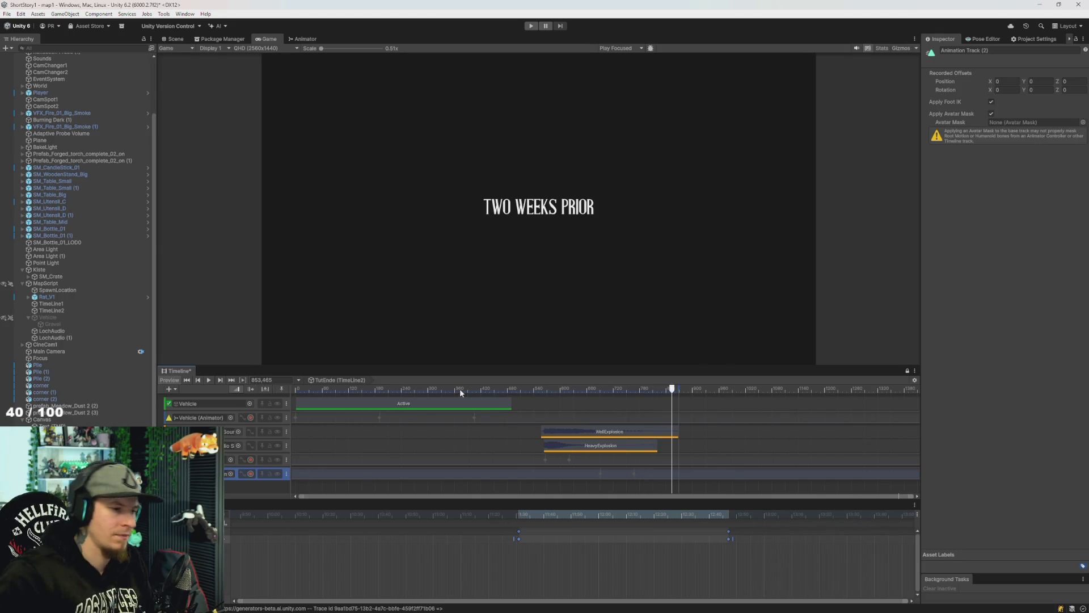
Trim the end of the WallExplosion audio clip, then select Vehicle in the 3D scene.
left_click(662, 448)
mouse_move(678, 435)
left_mouse_down()
mouse_move(656, 435)
mouse_move(653, 452)
left_mouse_up()
left_click_drag(632, 390, 499, 390)
left_click(173, 39)
left_click(47, 311)
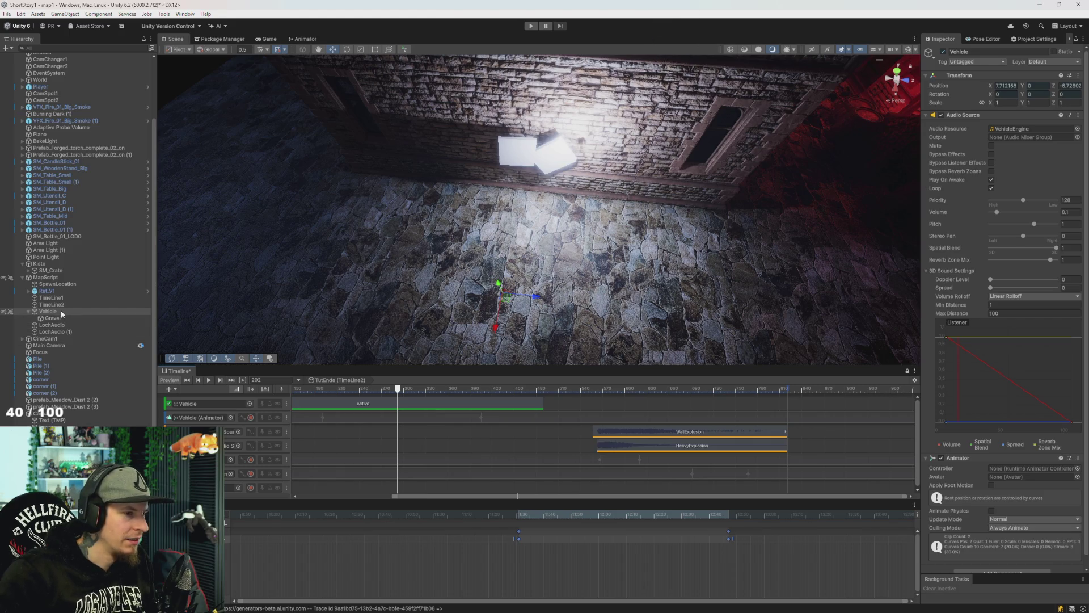
Scrub the Timeline to watch the Vehicle move and give the tracks more vertical room.
left_click_drag(398, 392, 402, 390)
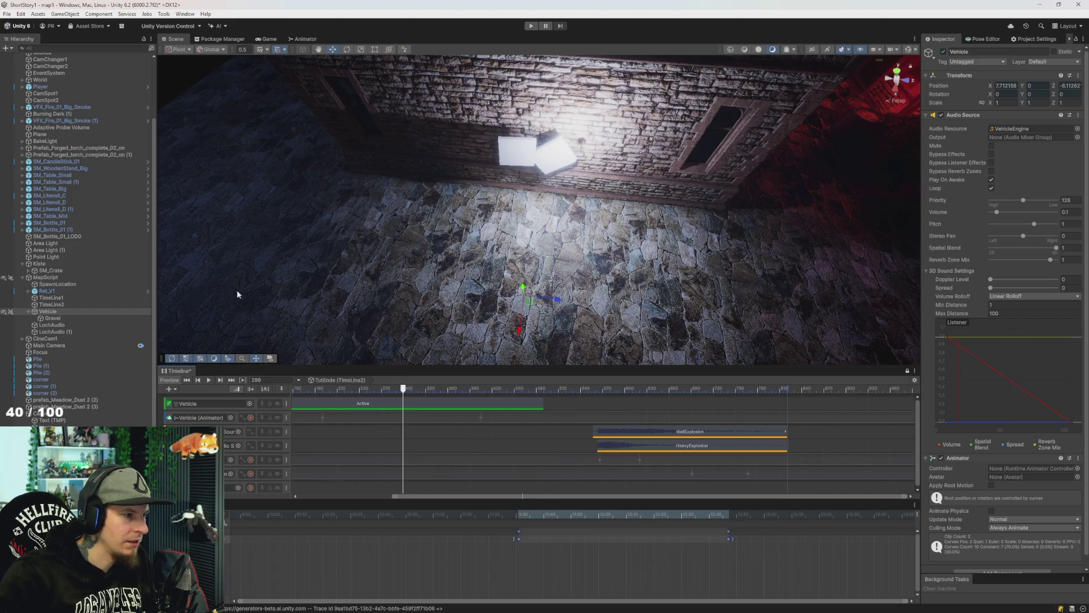
left_click(49, 313)
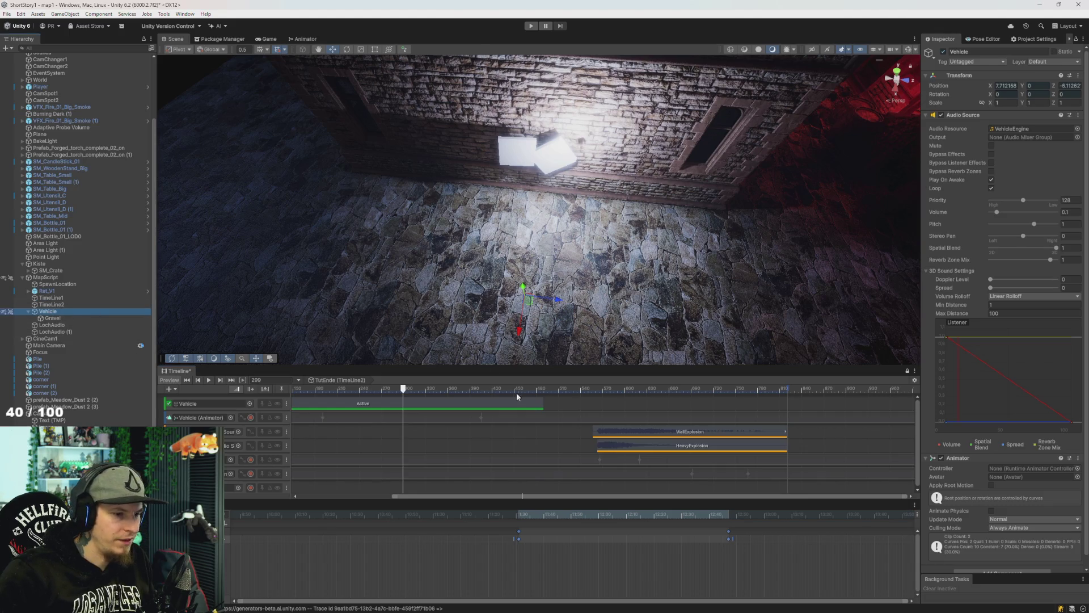
left_click_drag(443, 367, 433, 358)
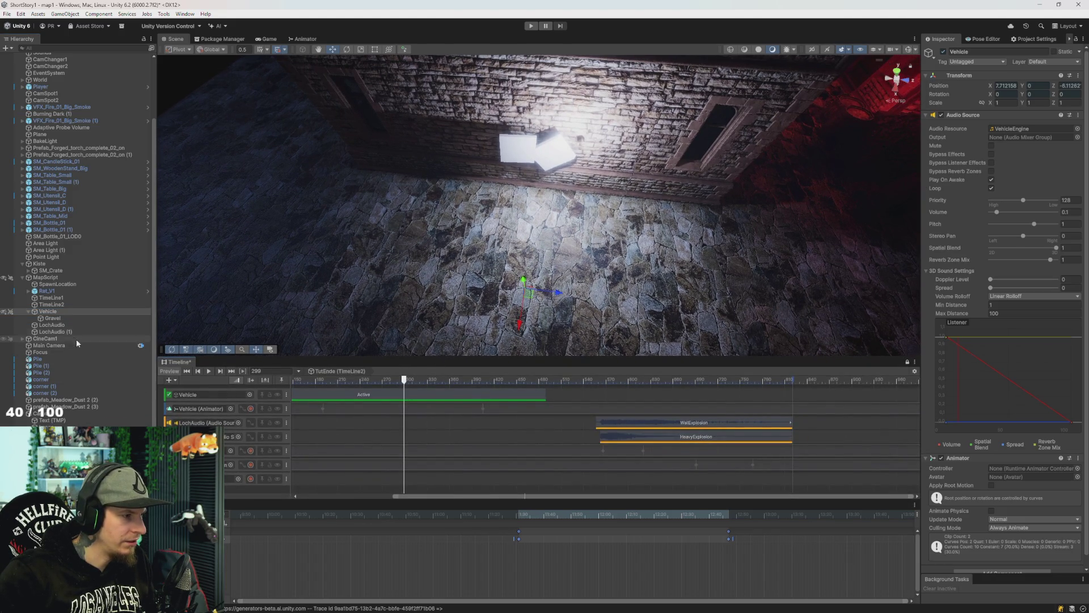
left_click(519, 148)
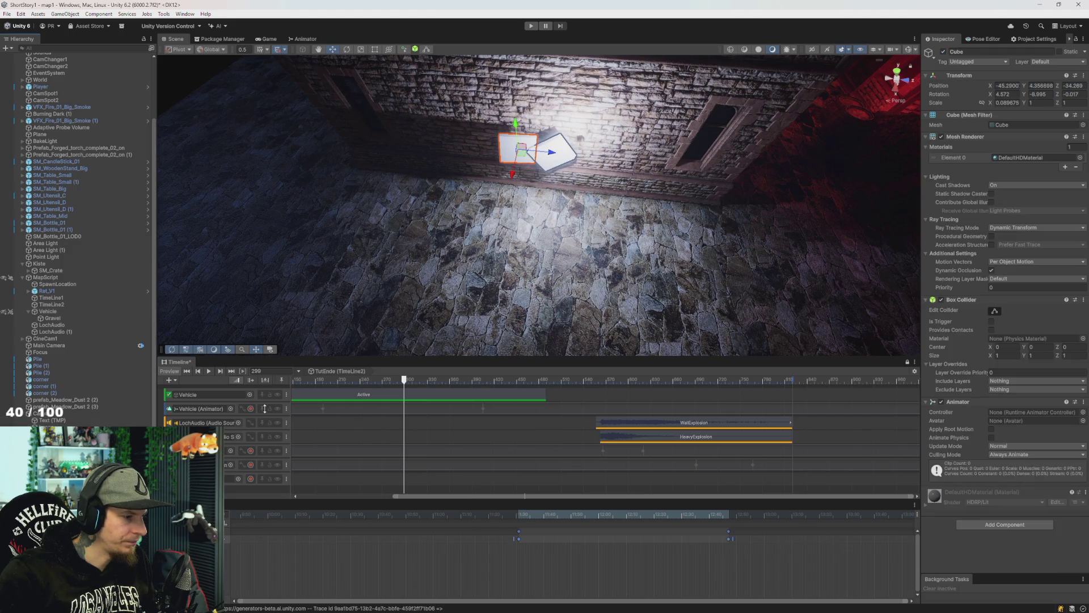
Record the flat cube sliding forward along Z to -32 on the bottom Timeline track.
left_click(251, 480)
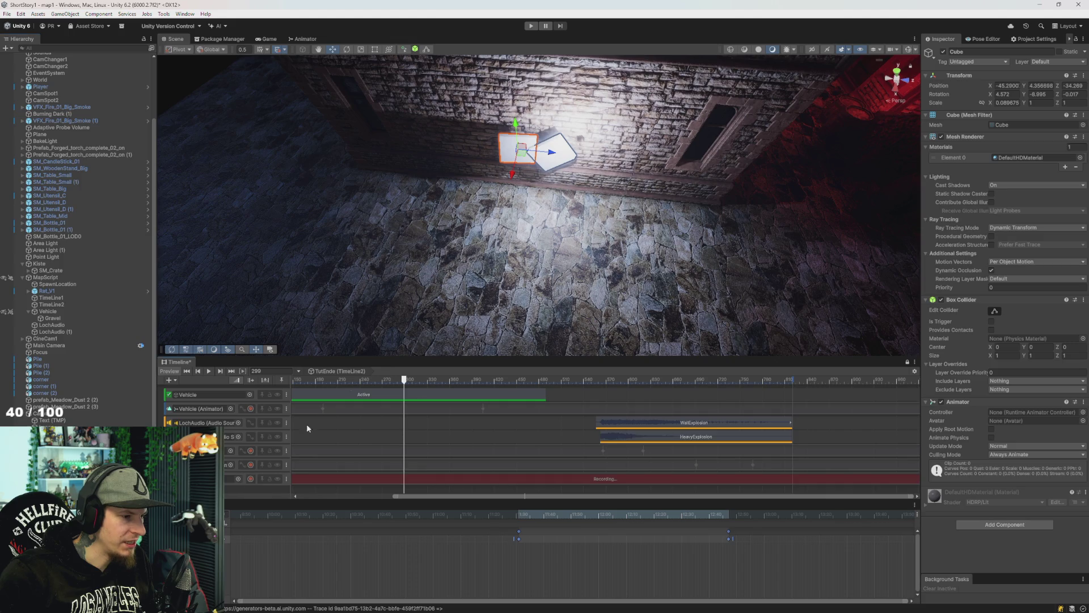
left_click(554, 156)
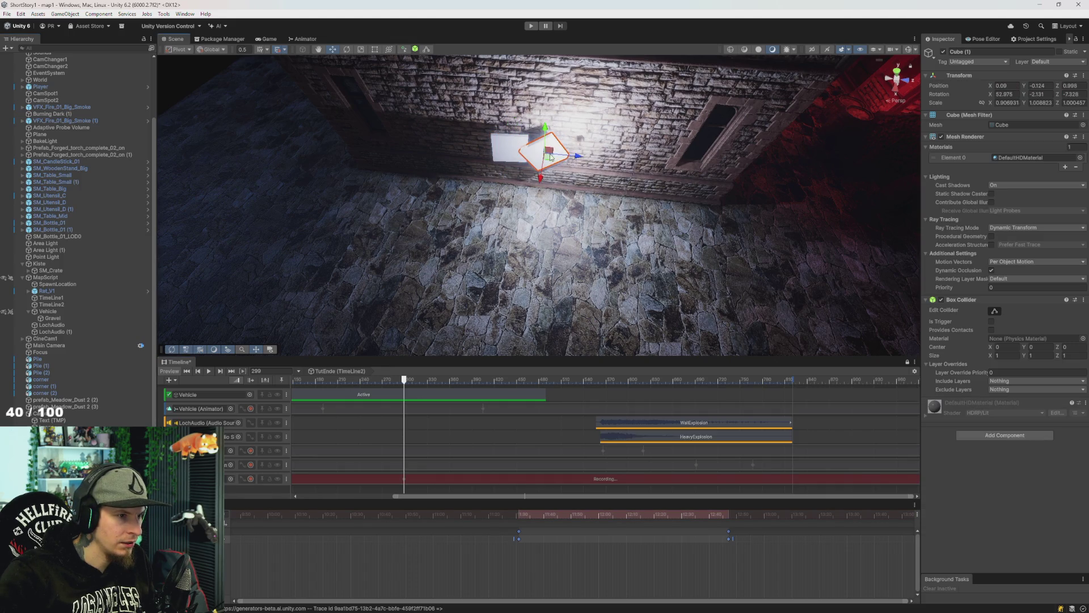
left_click(509, 149)
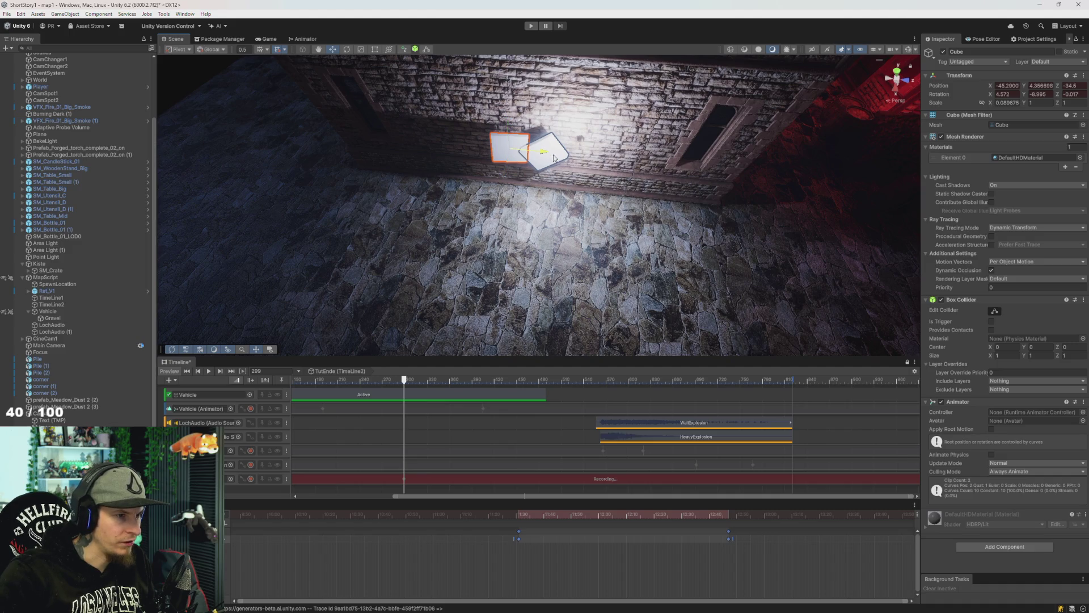
left_click_drag(544, 156, 550, 168)
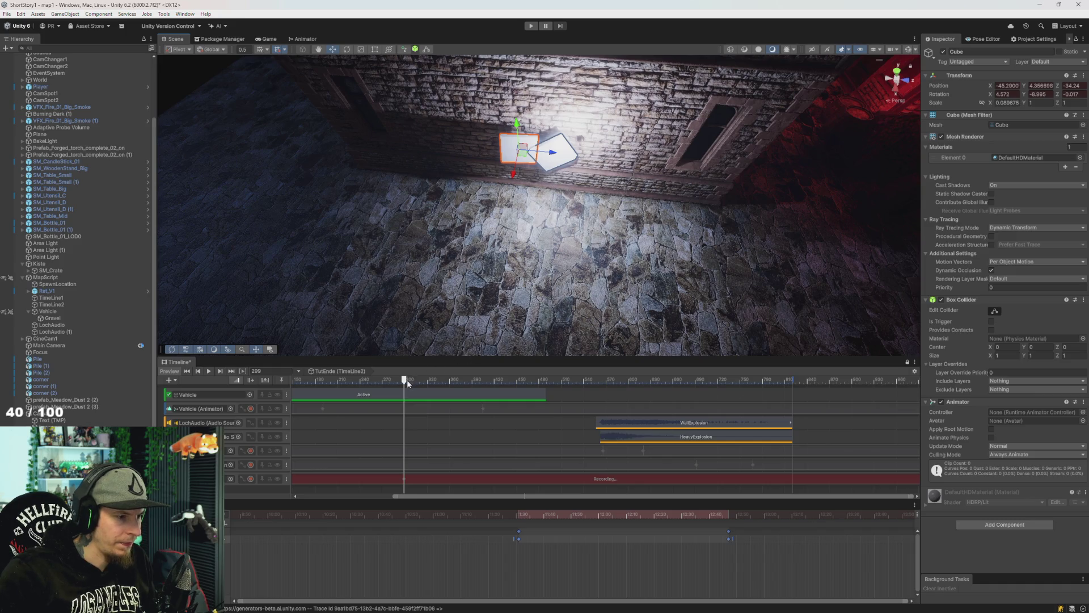
left_click_drag(406, 379, 500, 389)
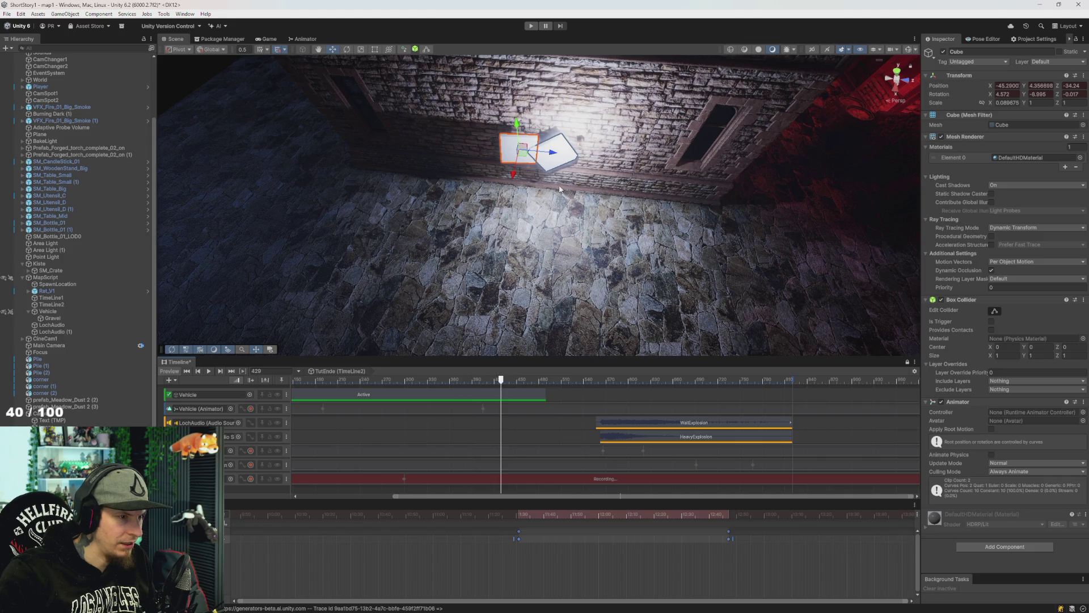
mouse_move(555, 156)
left_mouse_down()
mouse_move(630, 181)
mouse_move(648, 205)
left_mouse_up()
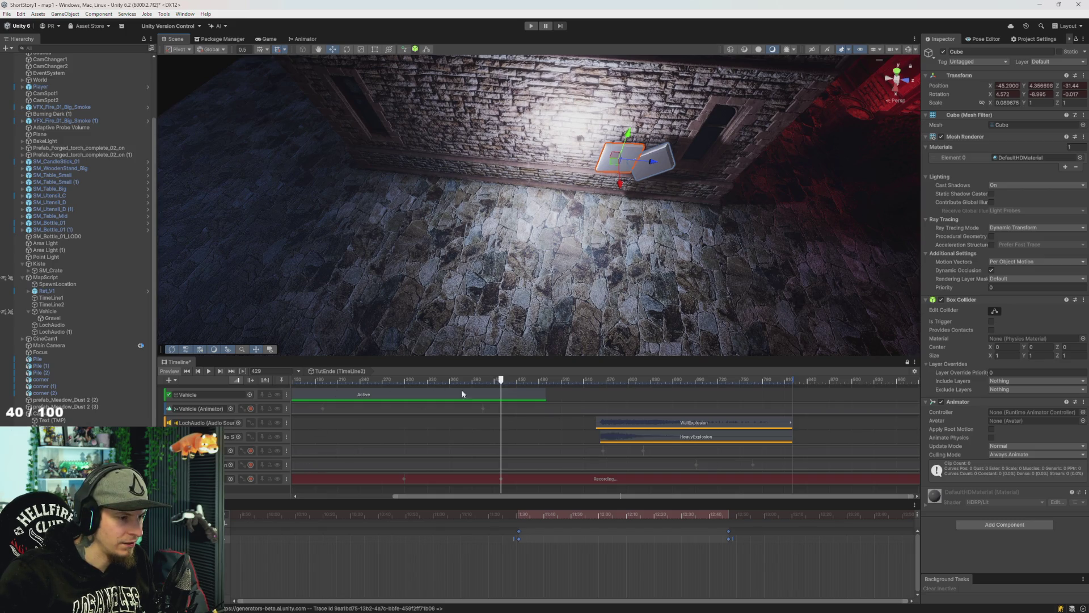
Stop recording, rewind to frame 188 and play back the cube's motion.
left_click(252, 478)
left_click_drag(448, 381, 321, 383)
key("space")
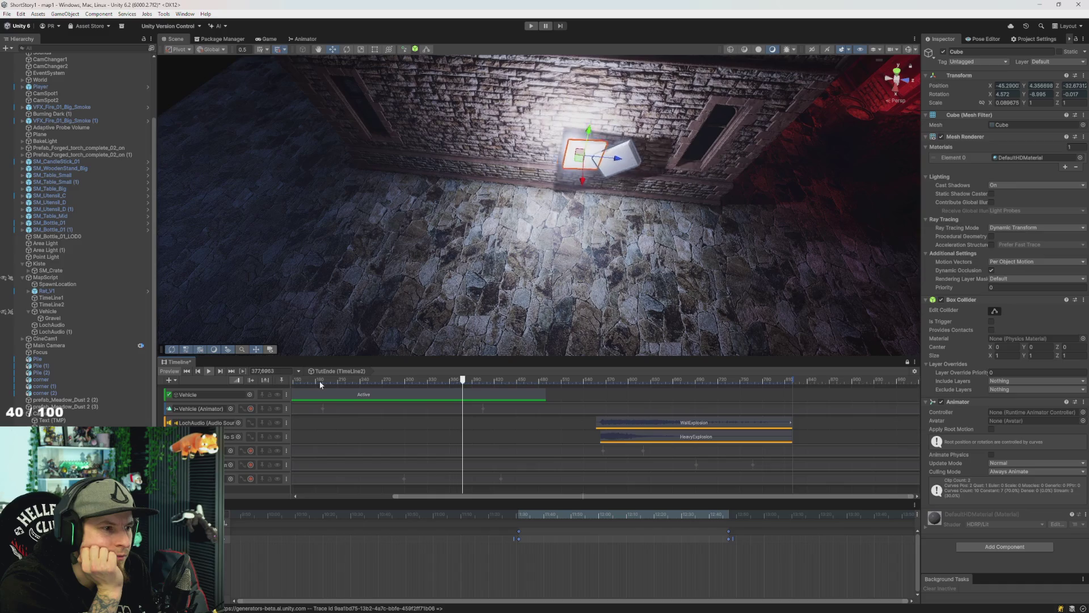
mouse_move(431, 255)
left_mouse_down()
mouse_move(649, 177)
mouse_move(841, 153)
left_mouse_up()
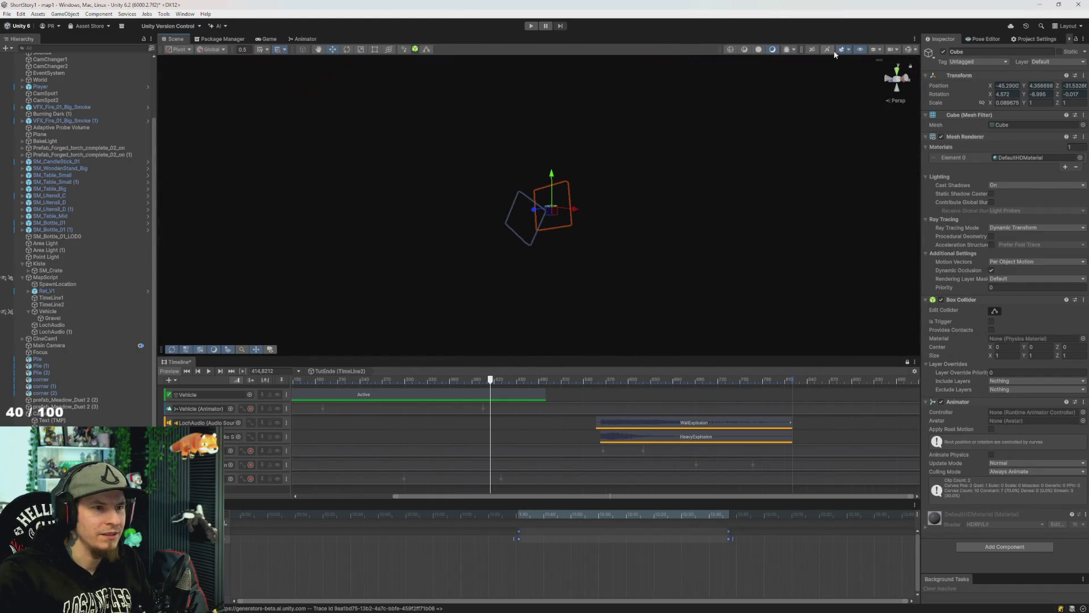
Orbit the Scene view to frame the cubes, rewind the Timeline, and enter Play mode.
mouse_move(698, 127)
left_mouse_down()
mouse_move(505, 338)
mouse_move(398, 353)
mouse_move(790, 280)
mouse_move(705, 295)
mouse_move(735, 295)
mouse_move(732, 304)
mouse_move(571, 298)
mouse_move(501, 403)
mouse_move(571, 308)
mouse_move(608, 346)
mouse_move(579, 242)
mouse_move(547, 287)
mouse_move(530, 261)
mouse_move(580, 250)
mouse_move(576, 257)
left_mouse_up()
mouse_move(579, 226)
left_mouse_down()
mouse_move(586, 236)
mouse_move(620, 213)
mouse_move(657, 210)
left_mouse_up()
left_click_drag(490, 380, 356, 397)
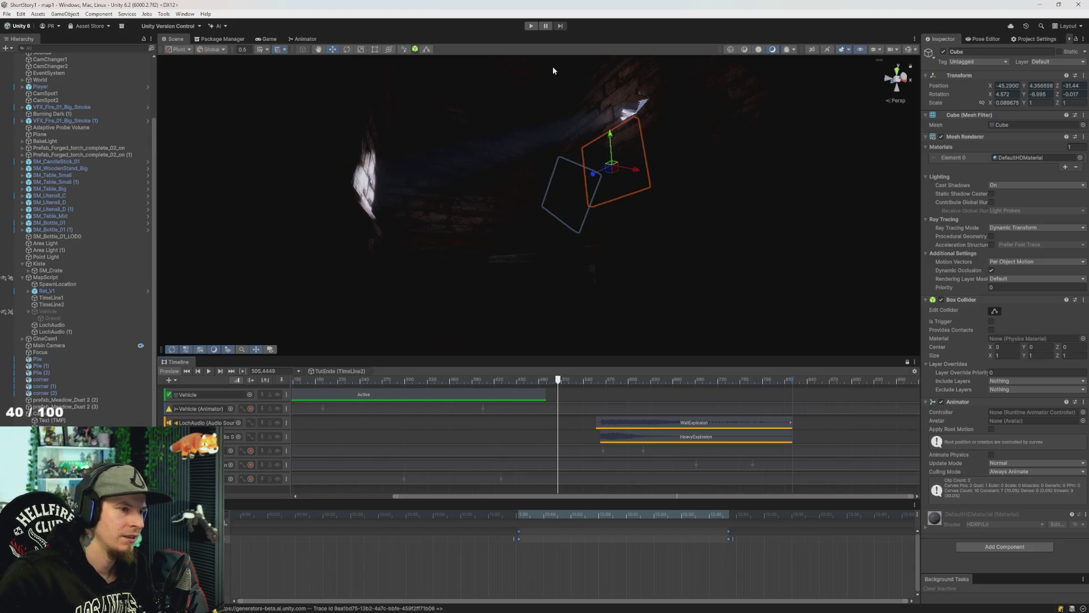
left_click(530, 27)
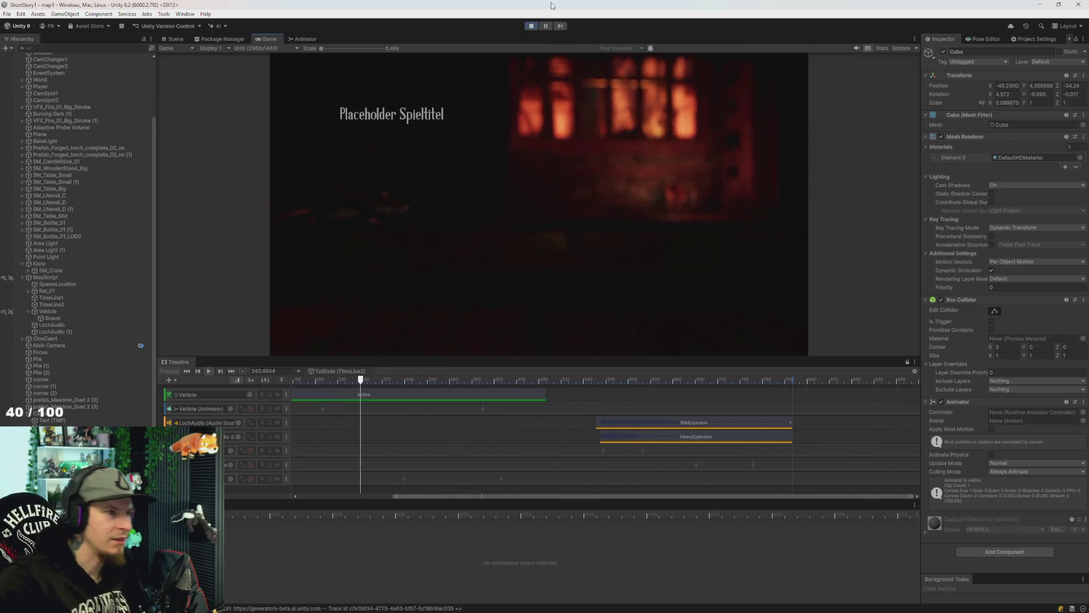
Exit Play mode with Ctrl+P.
key("ctrl+p")
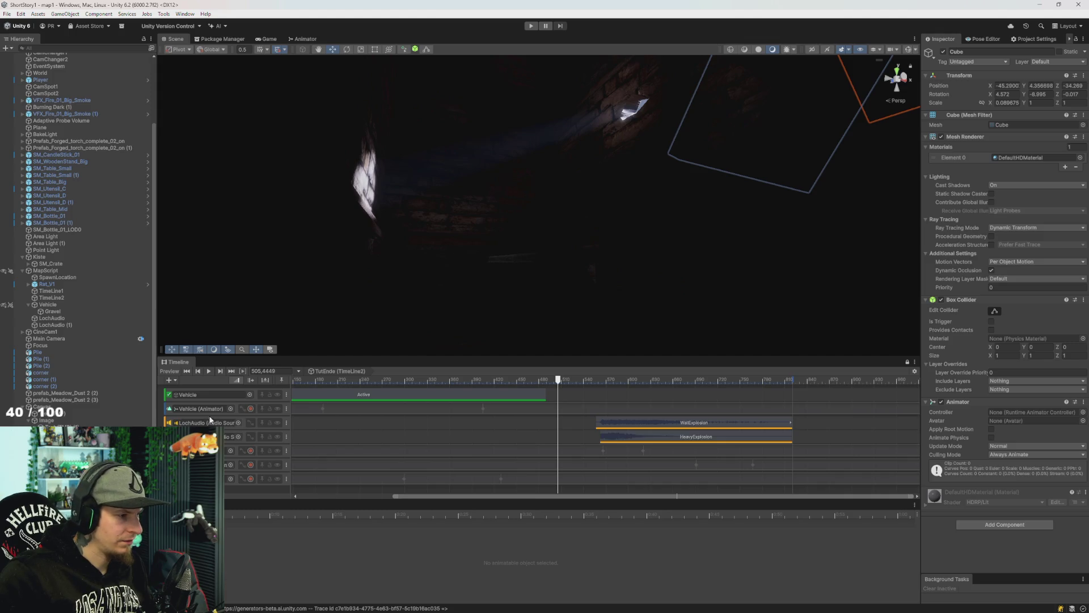
Locate the bound Vehicle, select TimeLine2 and Vehicle in the Hierarchy, then enter Play mode.
left_click(199, 393)
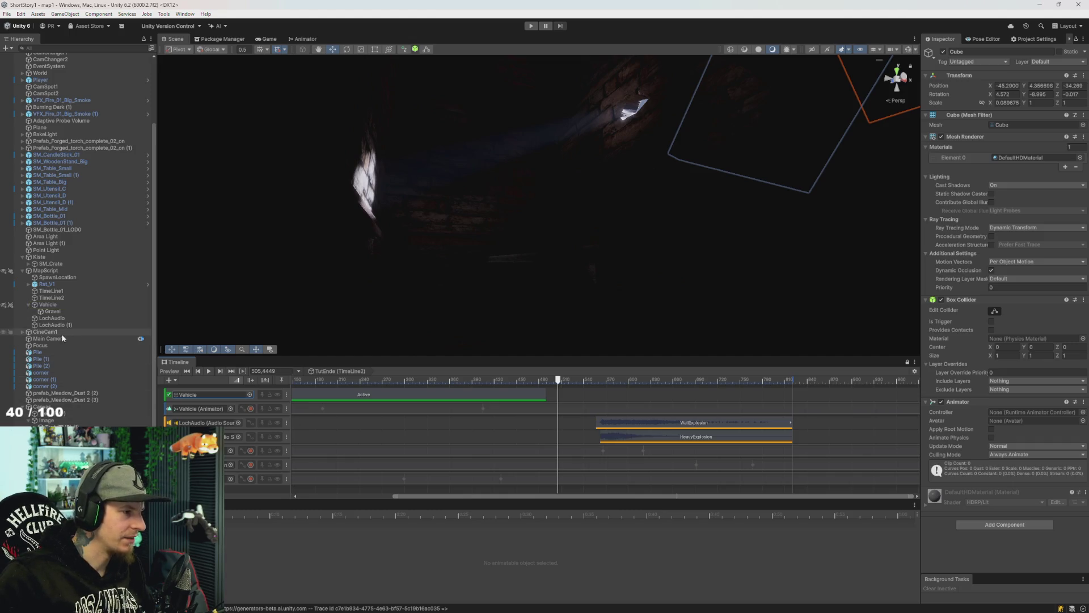
left_click(59, 297)
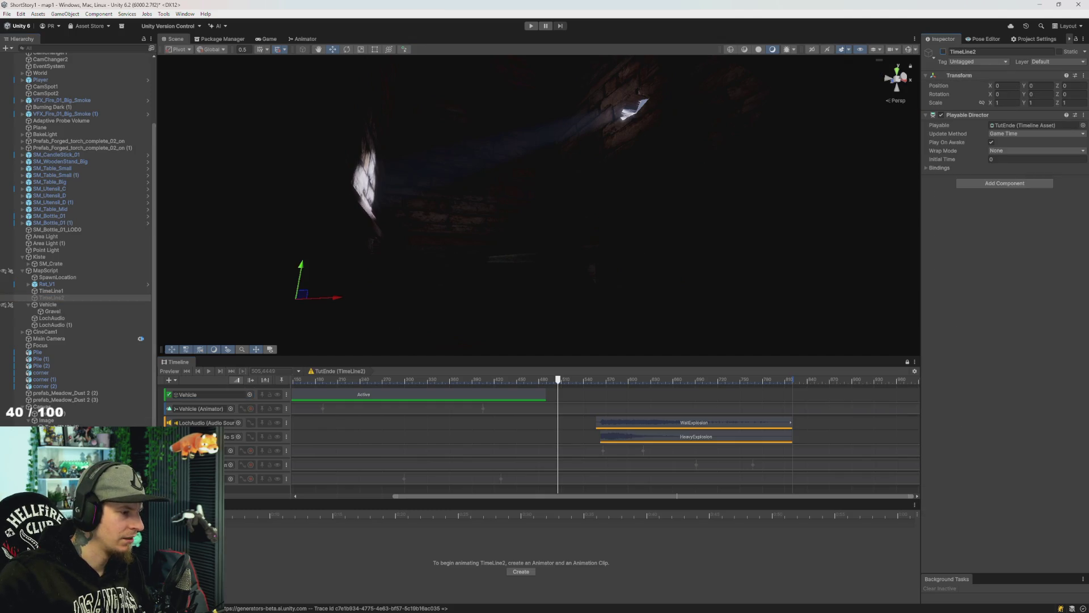
left_click(53, 304)
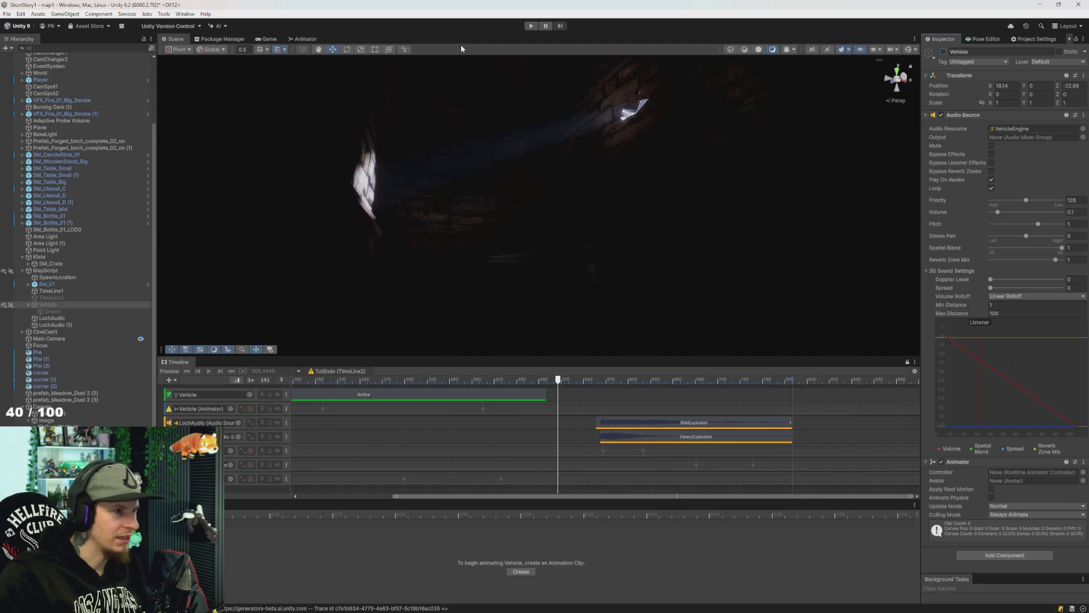
left_click(531, 27)
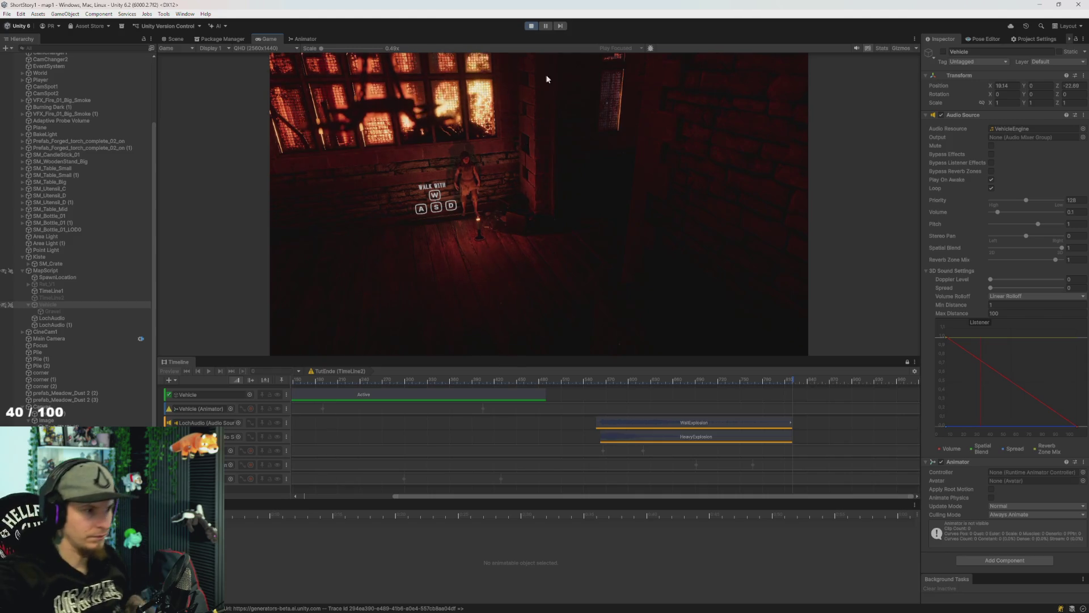
Walk the character right and toward the doorway with D and S, maximizing the Game view.
key("d")
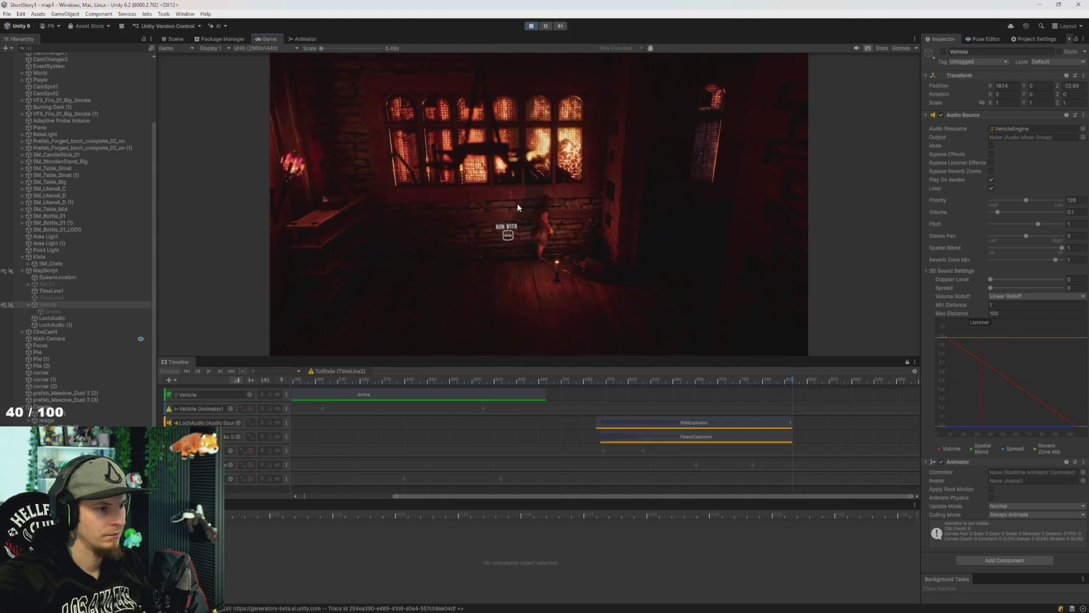
key("s")
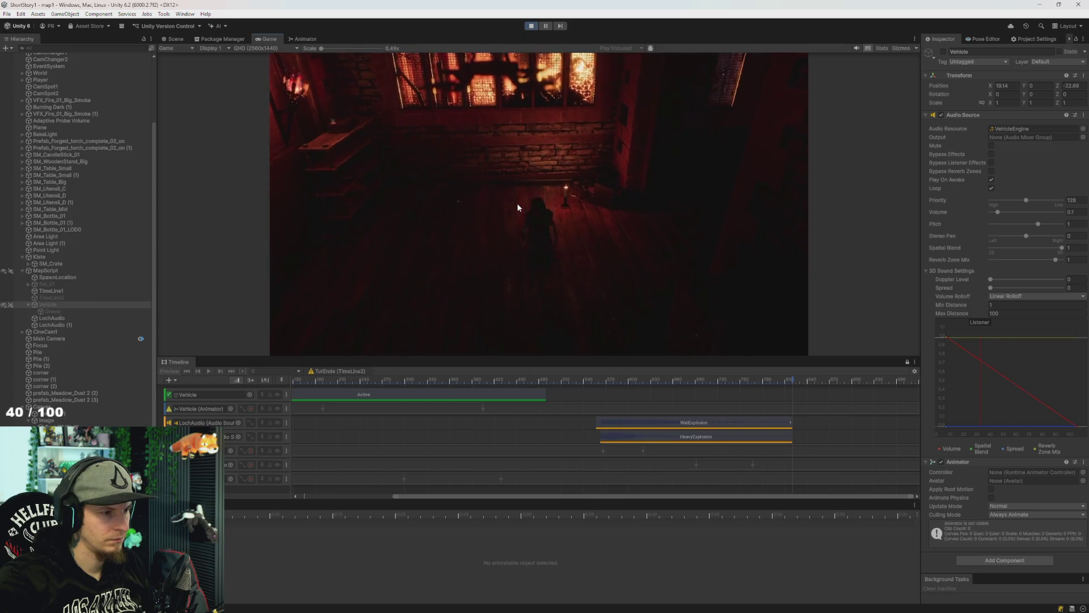
key("s")
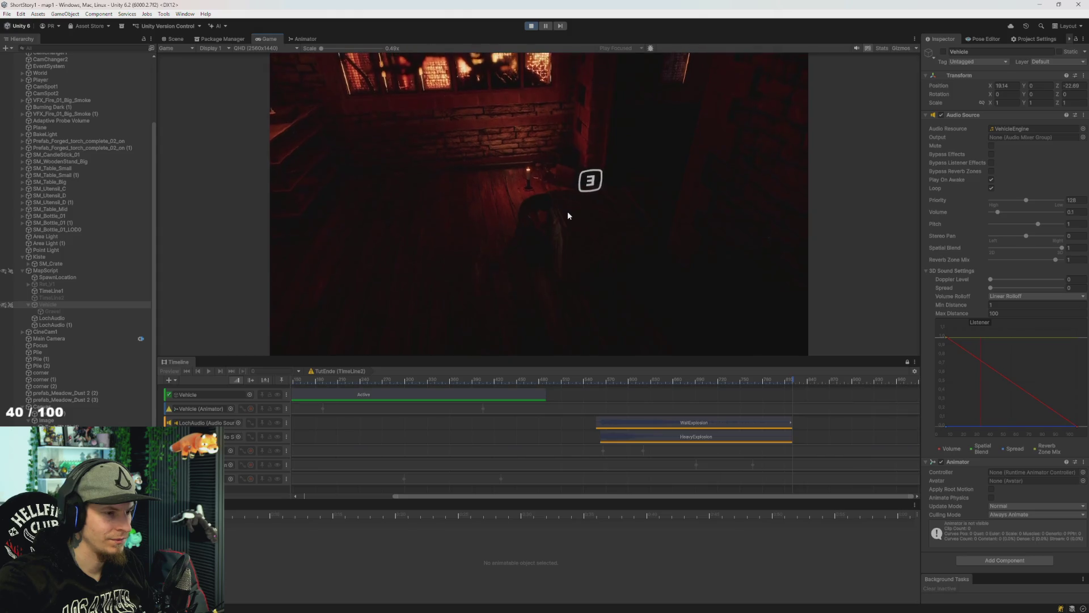
double_click(265, 40)
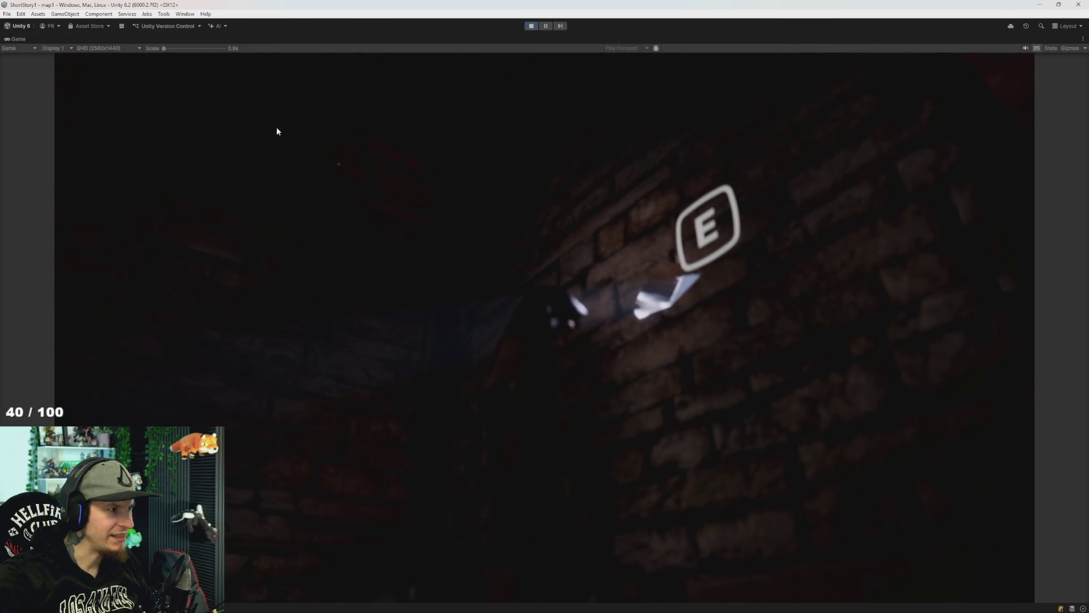
key("shift+space")
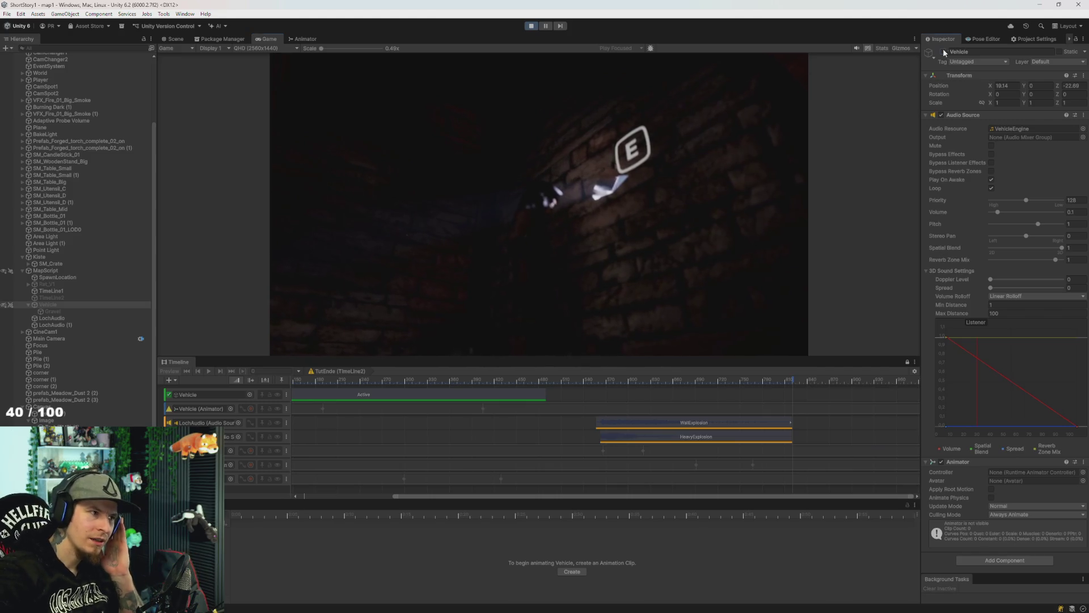
double_click(275, 39)
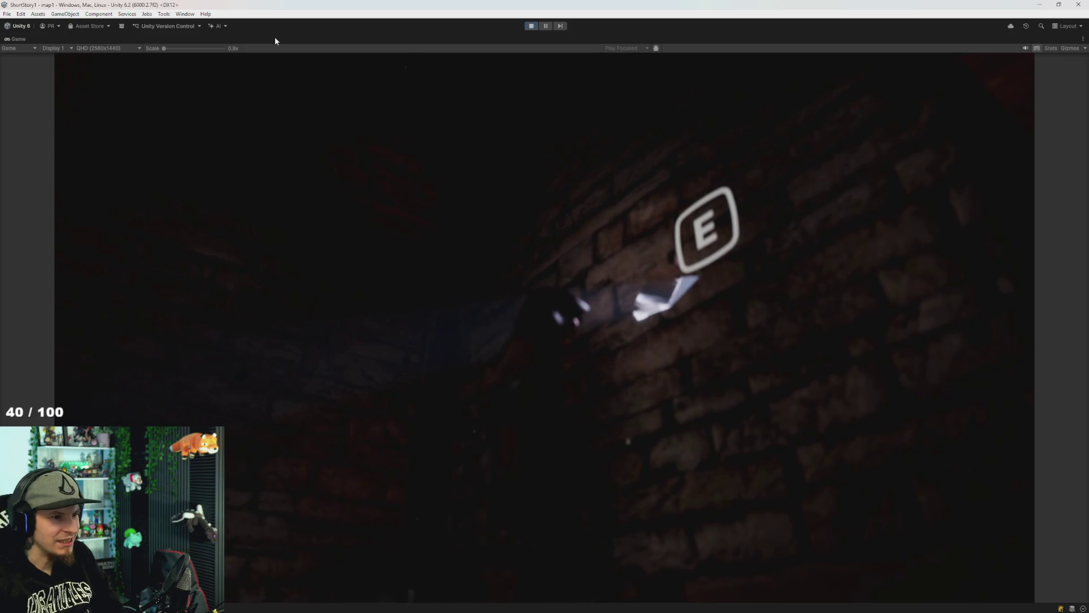
double_click(17, 40)
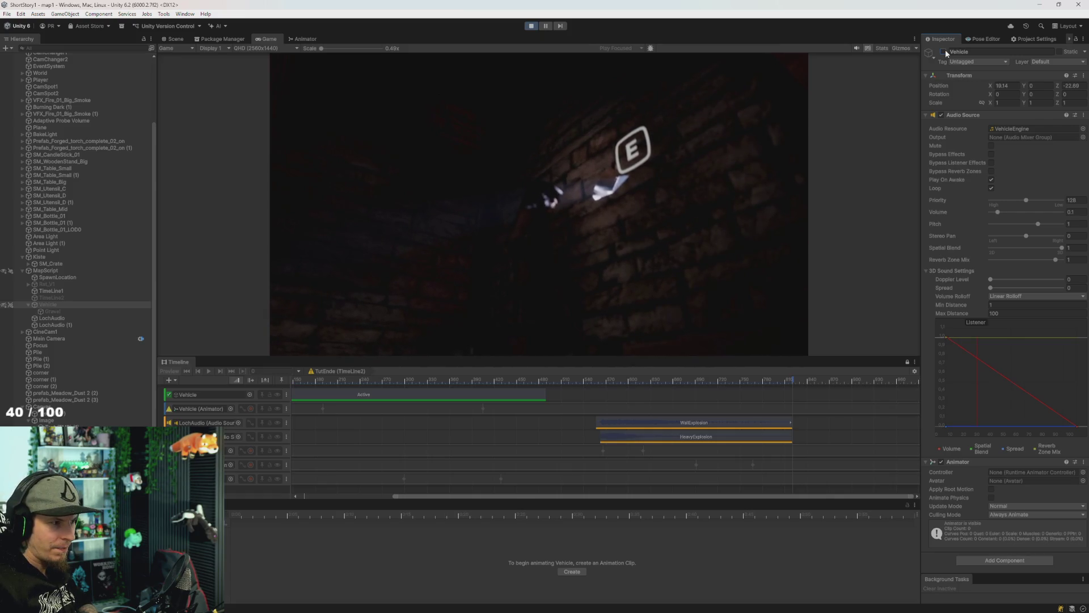
Activate TimeLine2 in the Inspector during play and maximize the Game view for the cutscene.
left_click(62, 298)
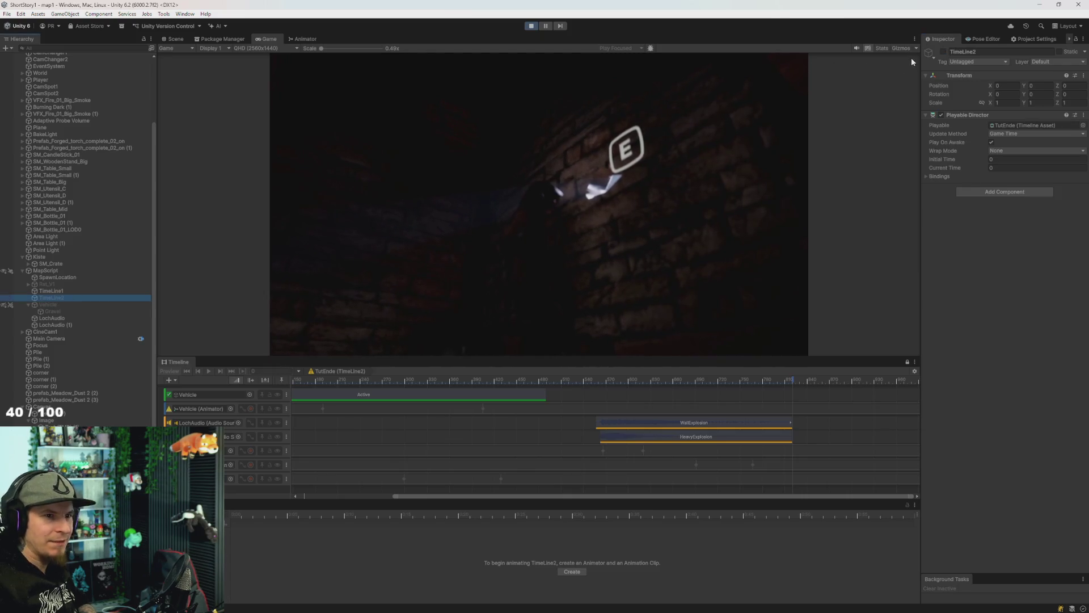
left_click(944, 52)
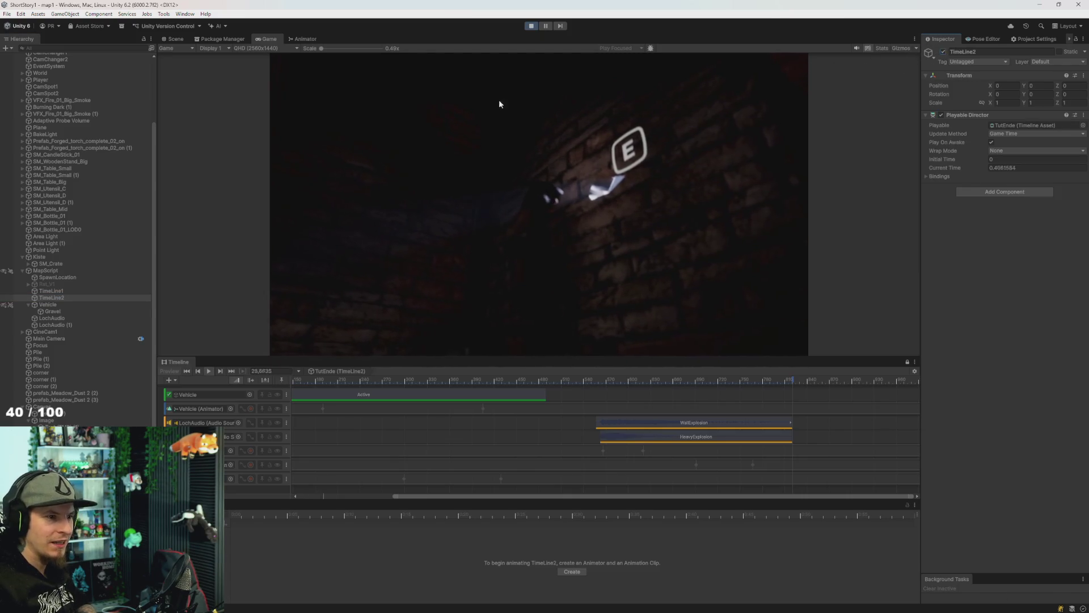
double_click(261, 41)
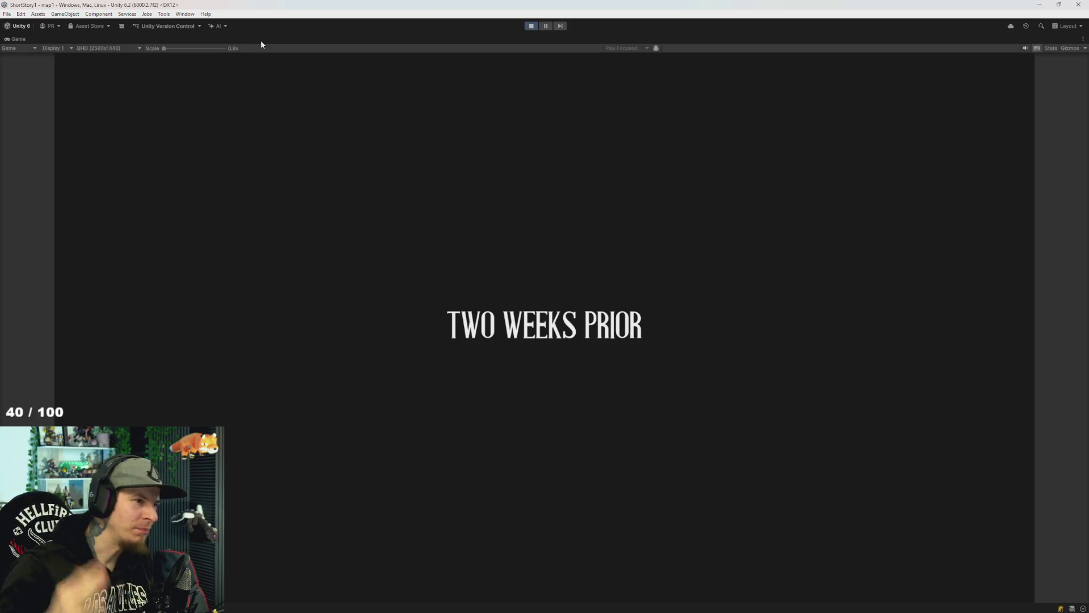
Stop the running game with the toolbar Play button.
left_click(530, 28)
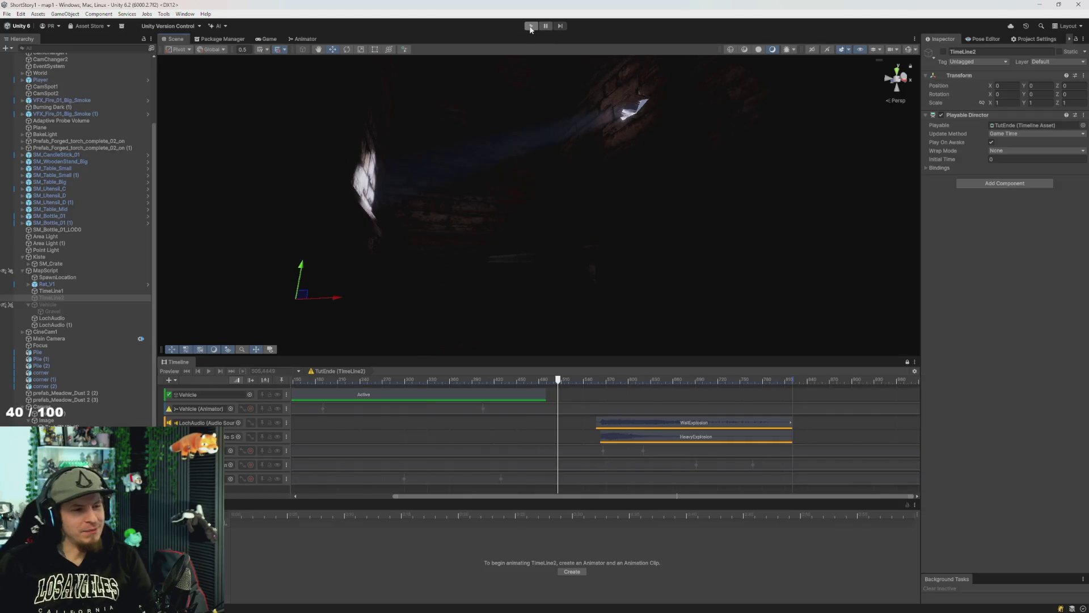
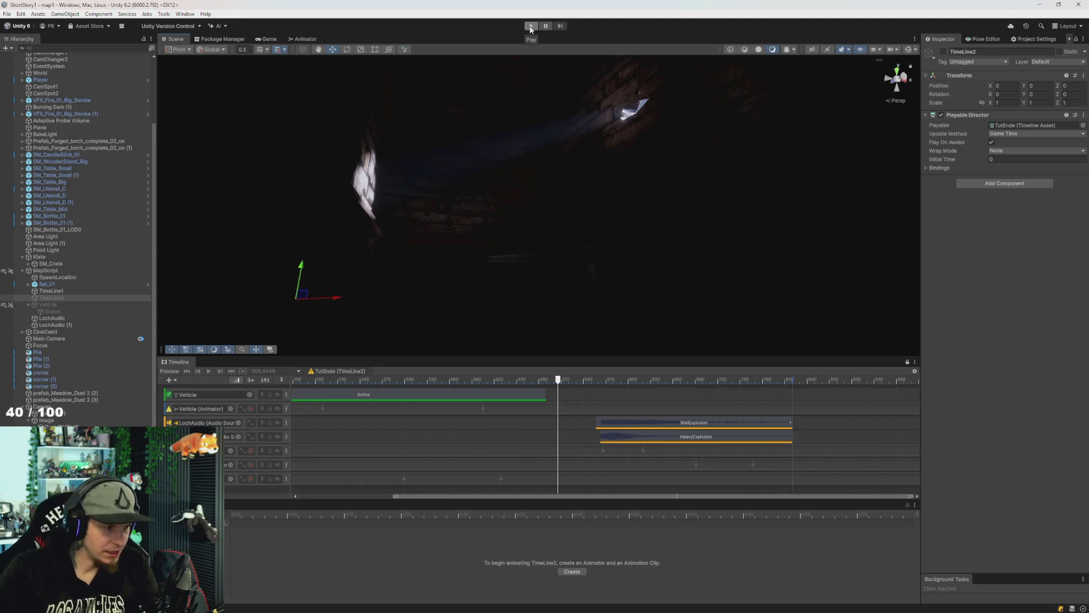
Select the Vehicle (Animator) track, rewind the timeline to frame 0, and select Vehicle in the Hierarchy.
left_click(371, 410)
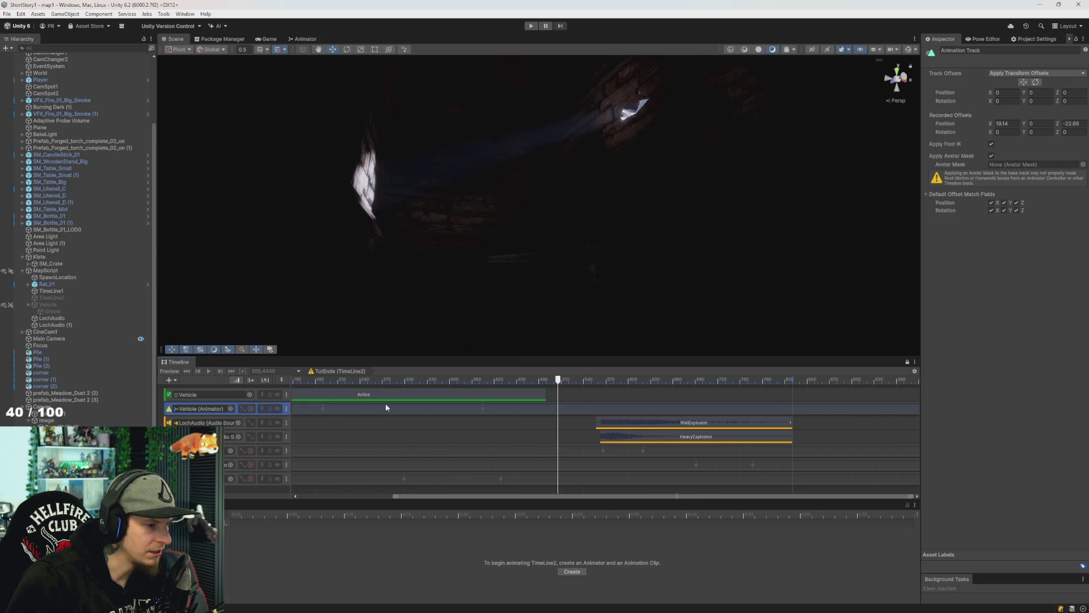
mouse_move(521, 379)
left_mouse_down()
mouse_move(268, 379)
mouse_move(305, 389)
left_mouse_up()
scroll(341, 434, "left", 3)
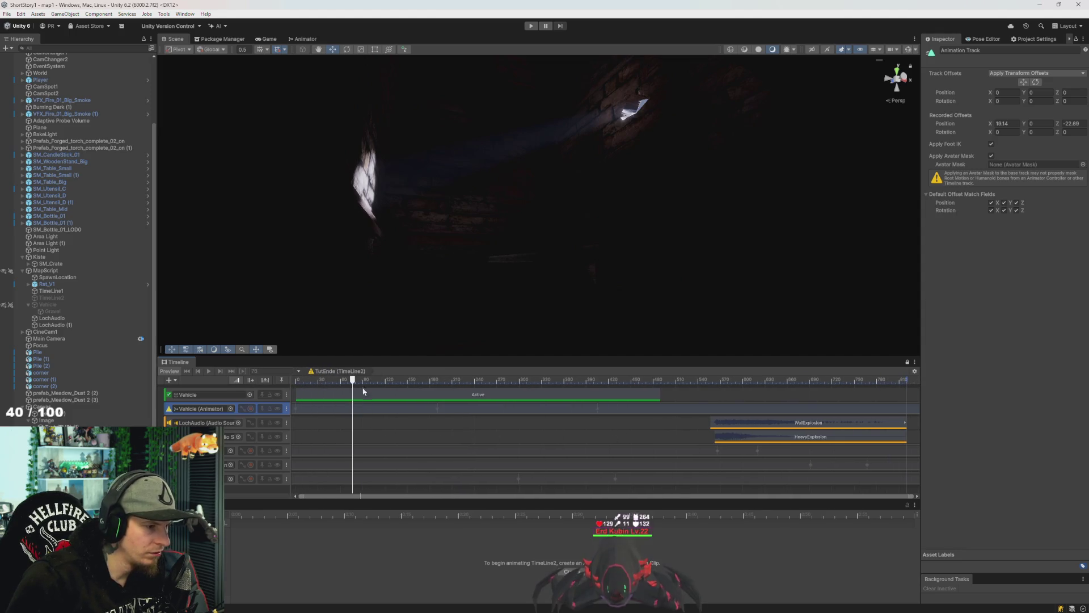
left_click(186, 370)
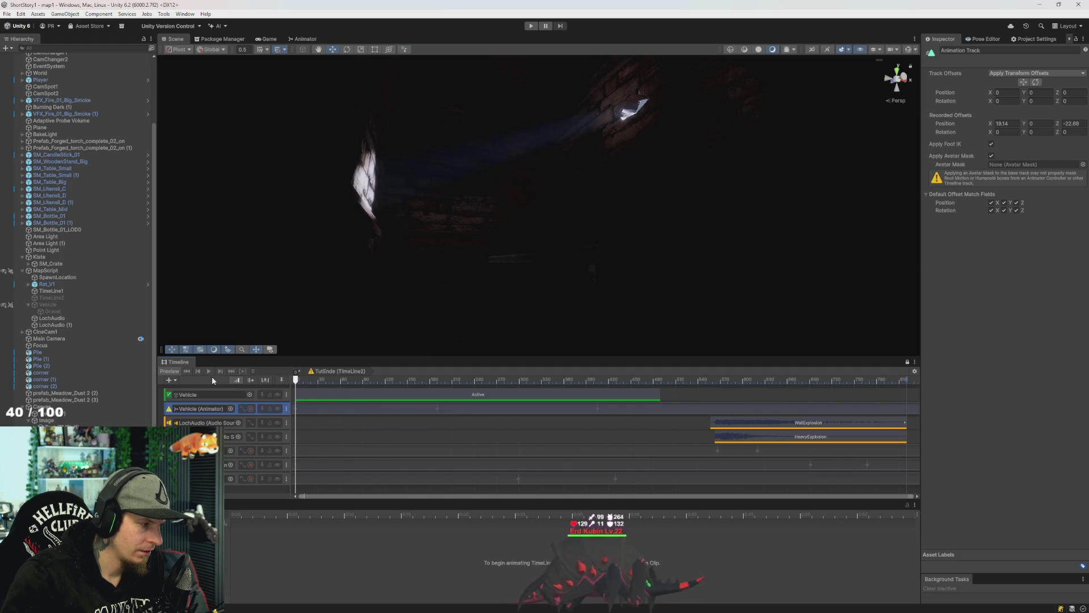
left_click(341, 379)
left_click(186, 371)
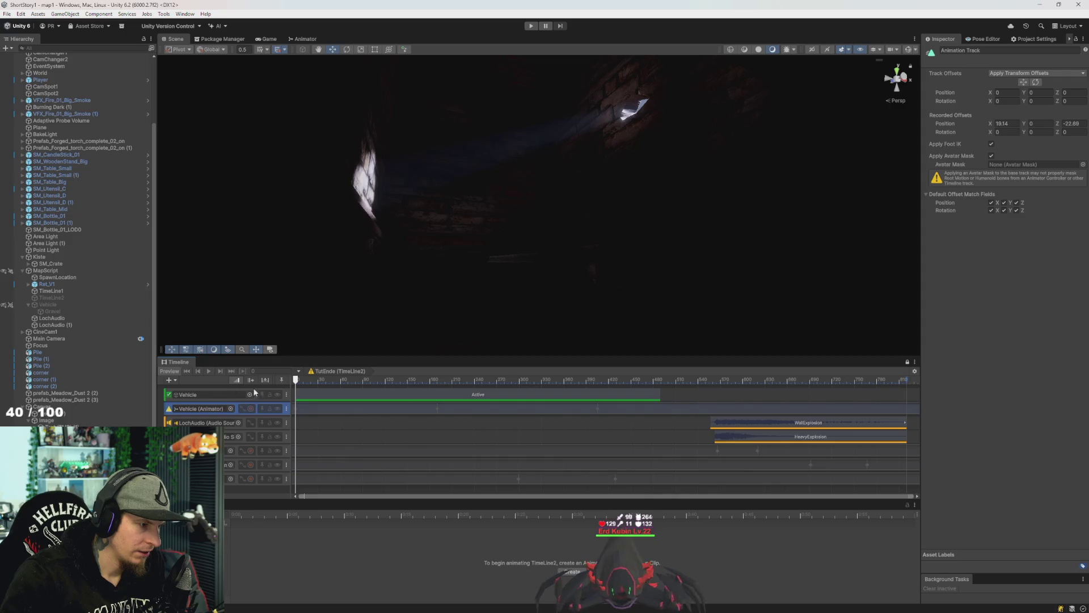
left_click(51, 305)
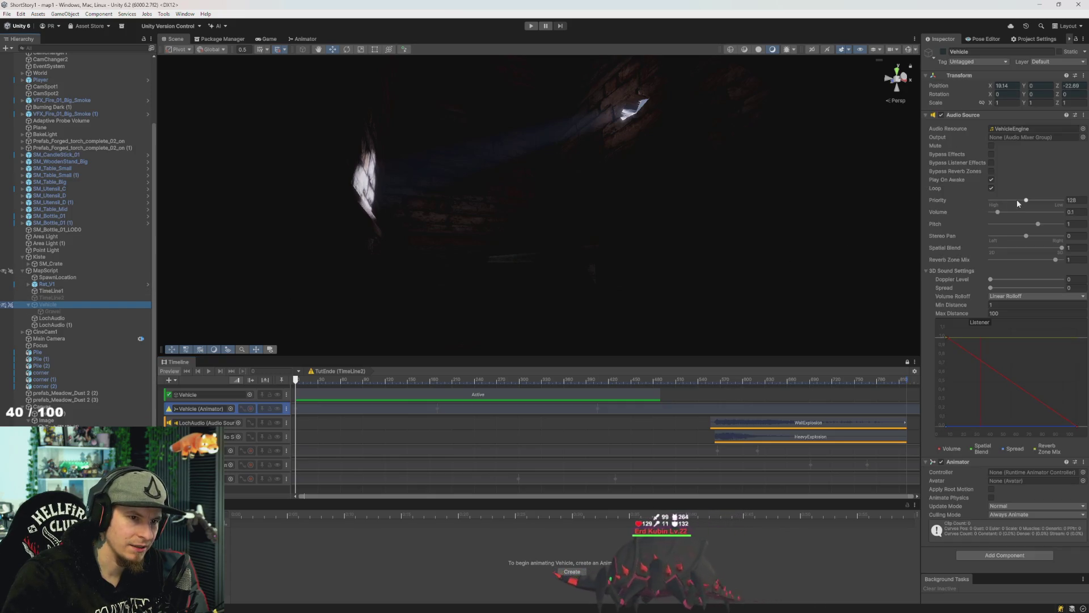
Drag the Vehicle's engine Audio Source volume down to 0 and reselect the Vehicle object.
left_click_drag(1008, 211, 990, 212)
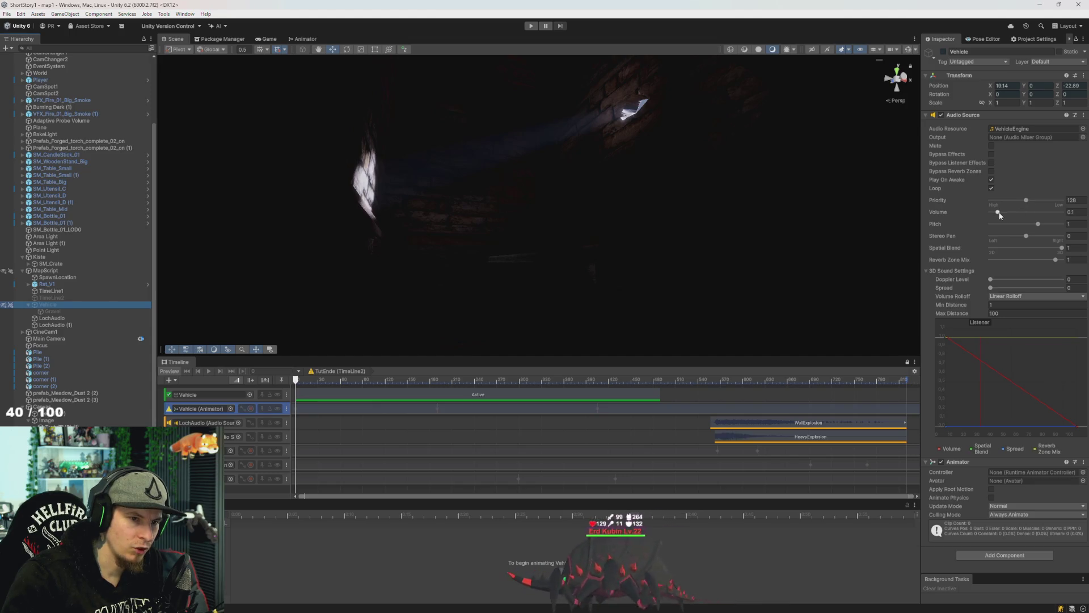
mouse_move(298, 380)
left_mouse_down()
mouse_move(310, 384)
mouse_move(248, 409)
left_mouse_up()
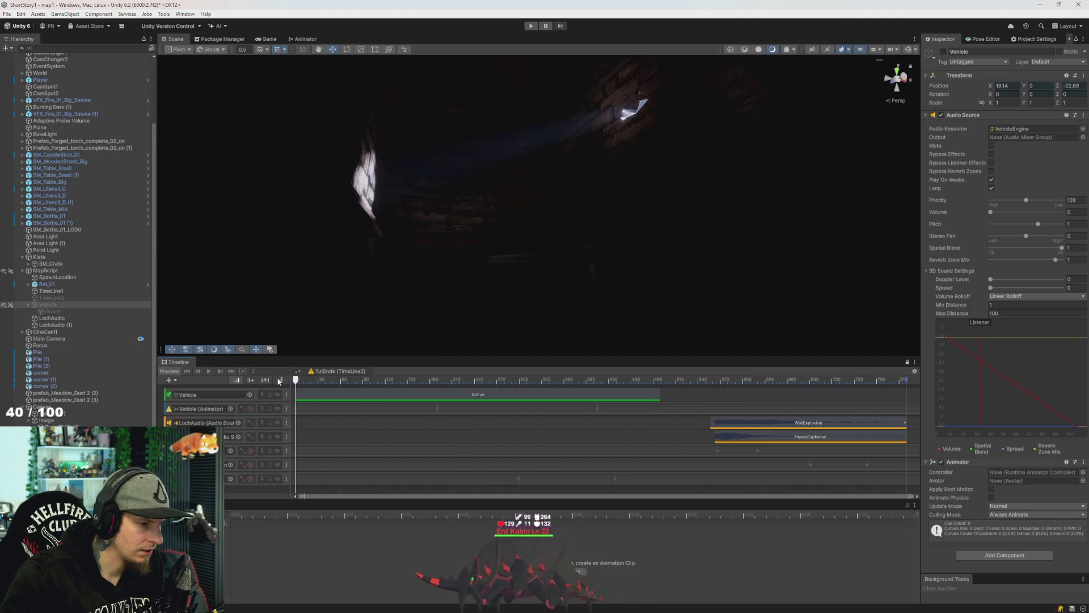
left_click(248, 411)
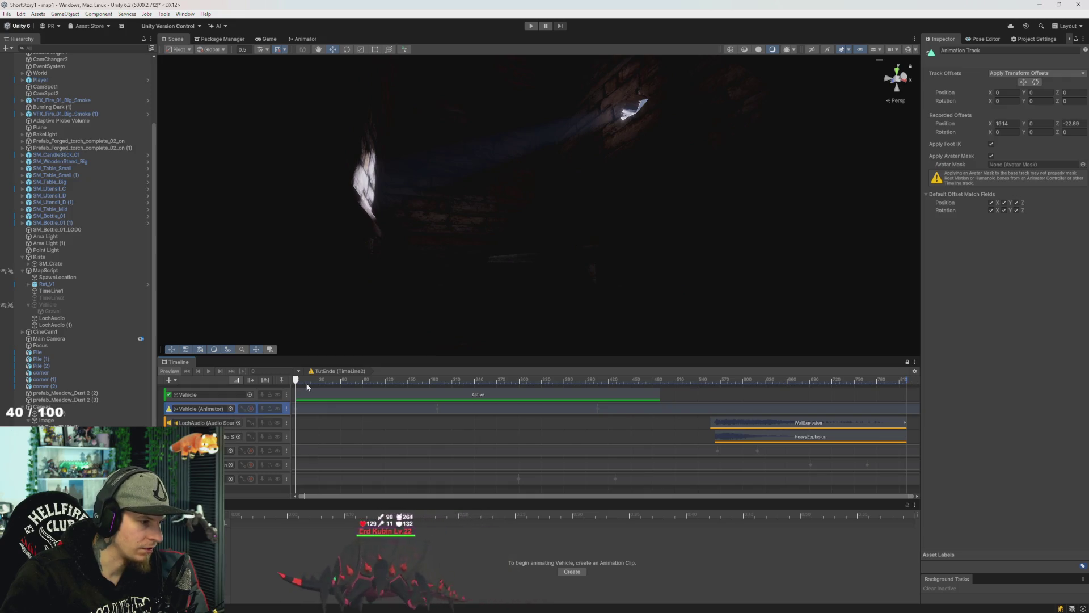
mouse_move(169, 413)
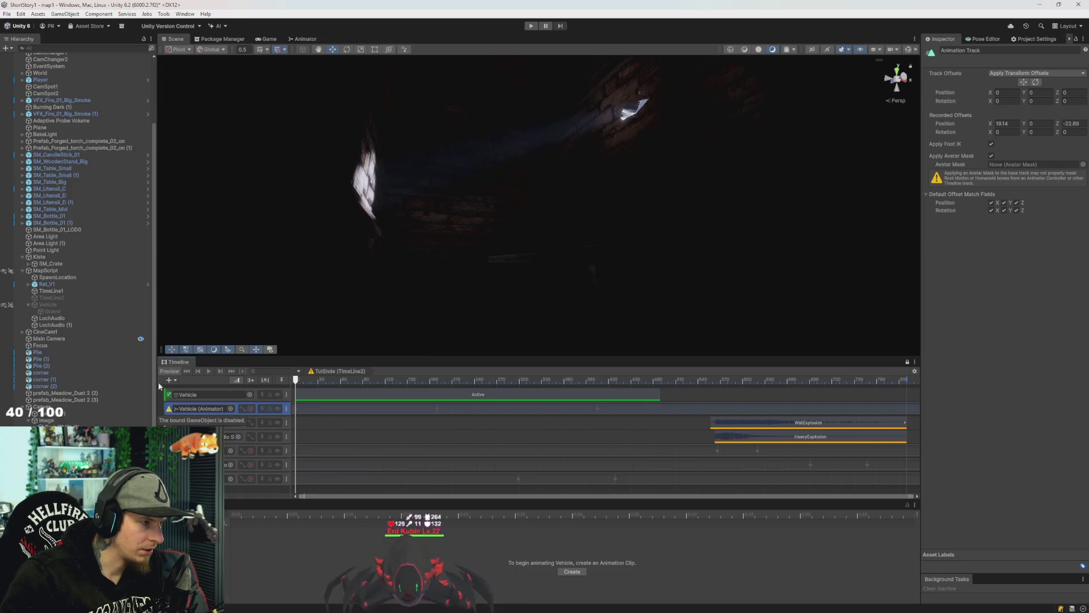
left_click(58, 304)
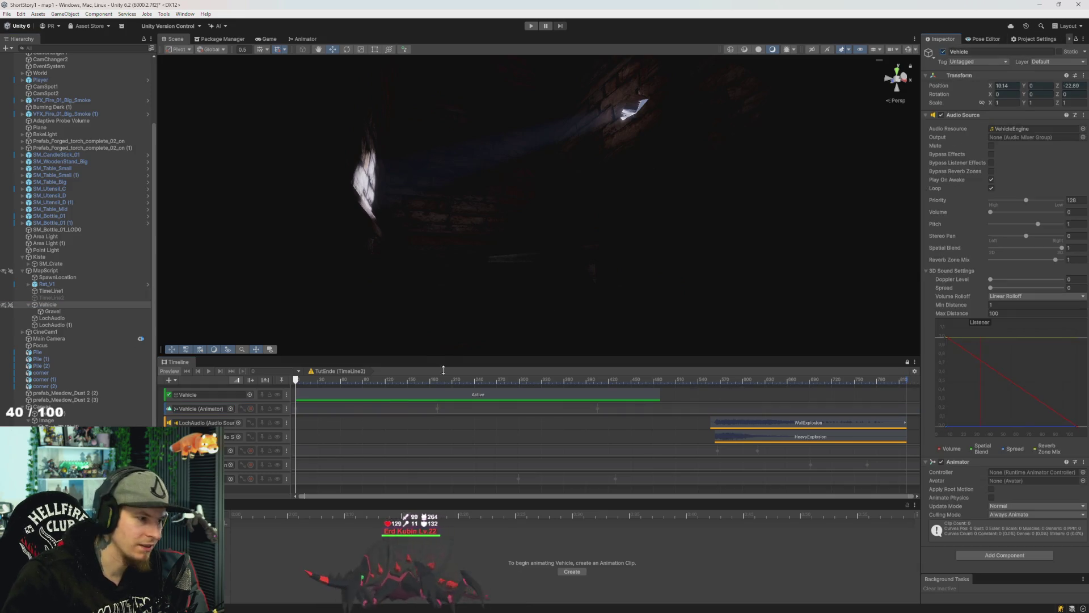
Preview the timeline up to about frame 94 and back to frame 0, undoing stray edits.
mouse_move(305, 379)
left_mouse_down()
mouse_move(359, 391)
mouse_move(241, 386)
left_mouse_up()
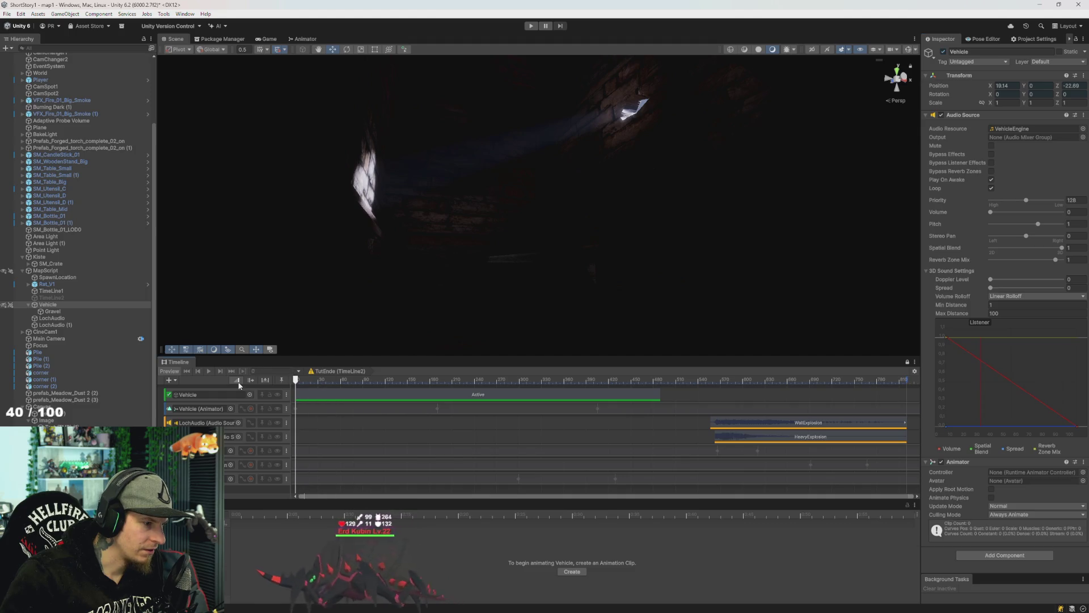
left_click(254, 409)
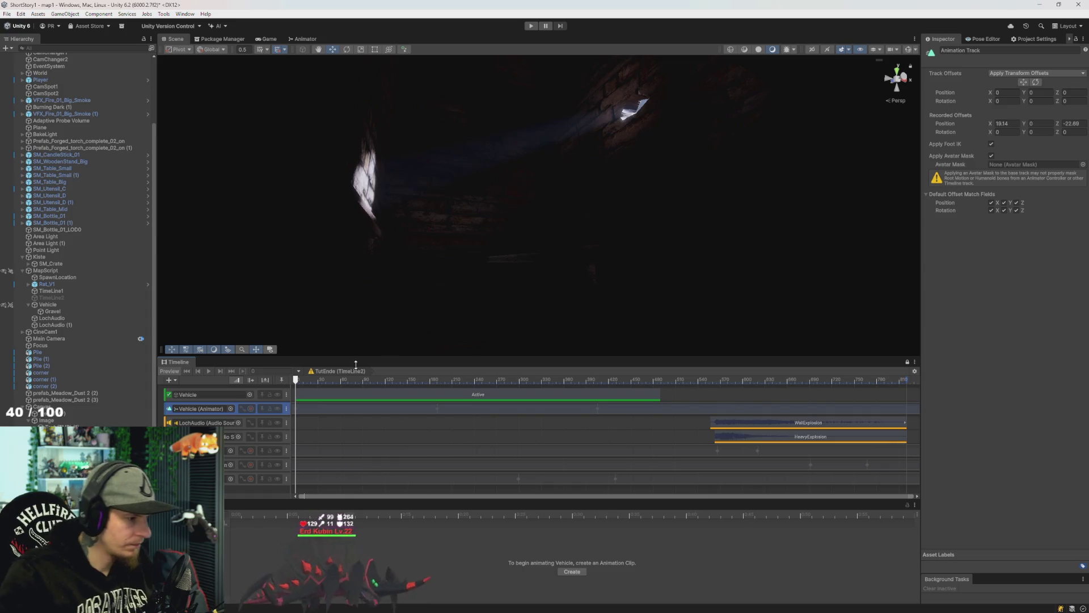
left_click_drag(318, 379, 365, 379)
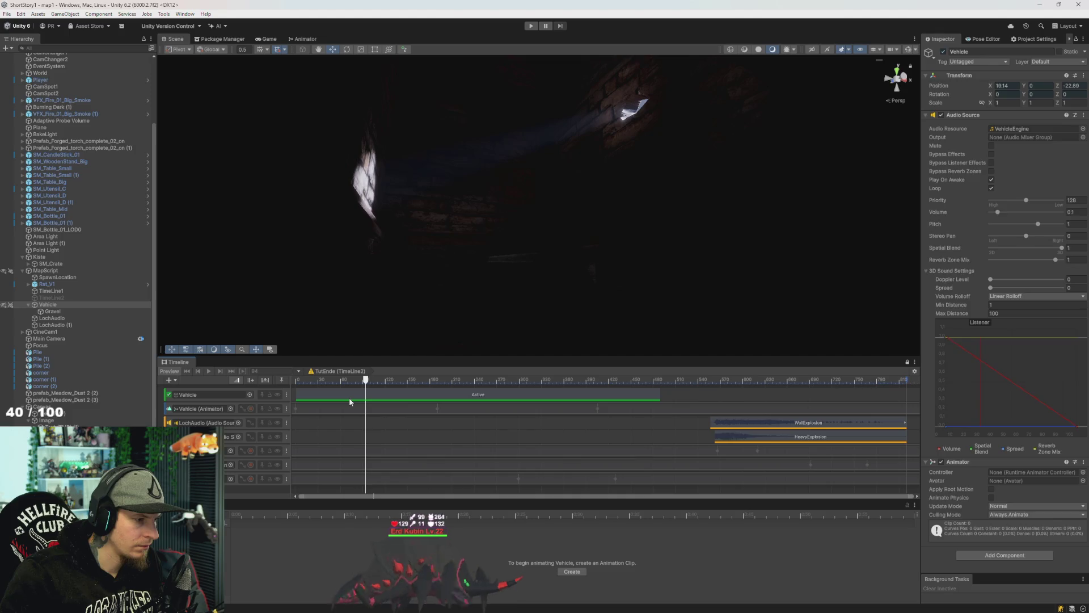
key("ctrl+z")
key("ctrl+z")
key("ctrl+z")
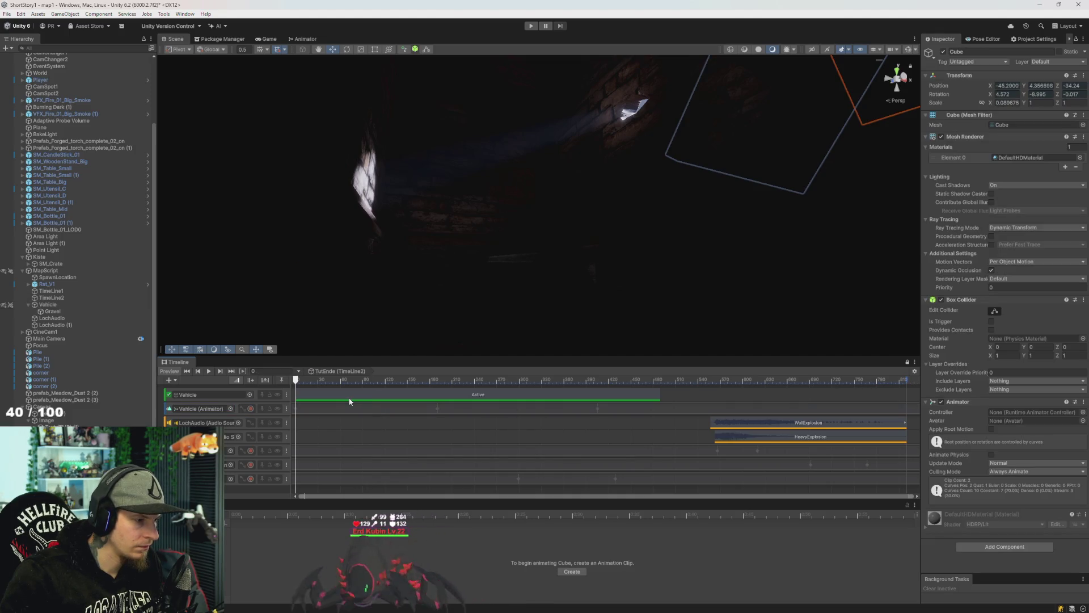
mouse_move(351, 379)
left_mouse_down()
mouse_move(365, 383)
mouse_move(274, 382)
left_mouse_up()
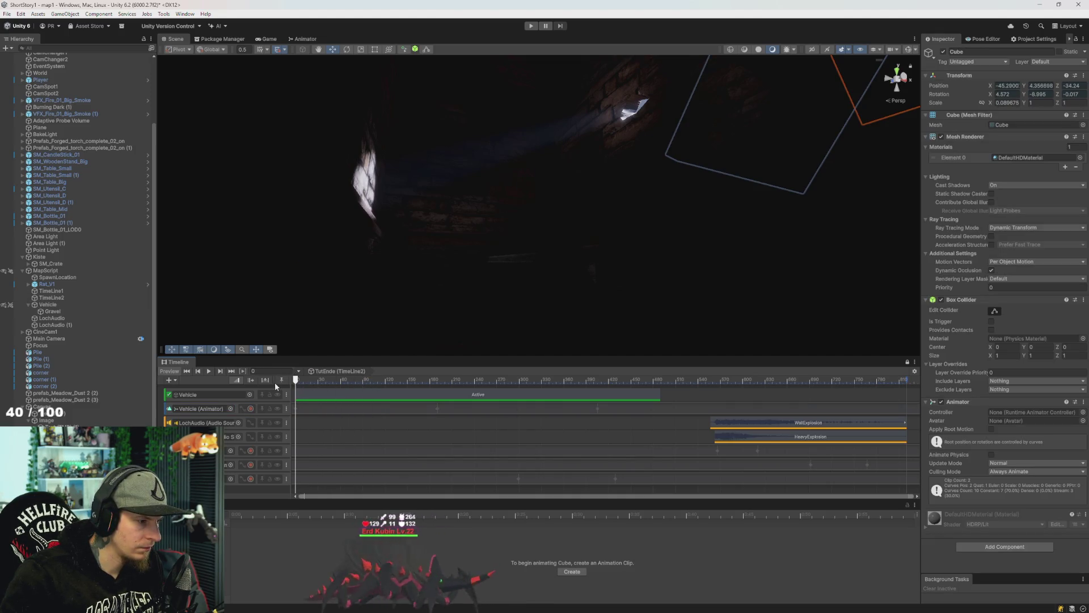
key("ctrl+z")
left_click(319, 410)
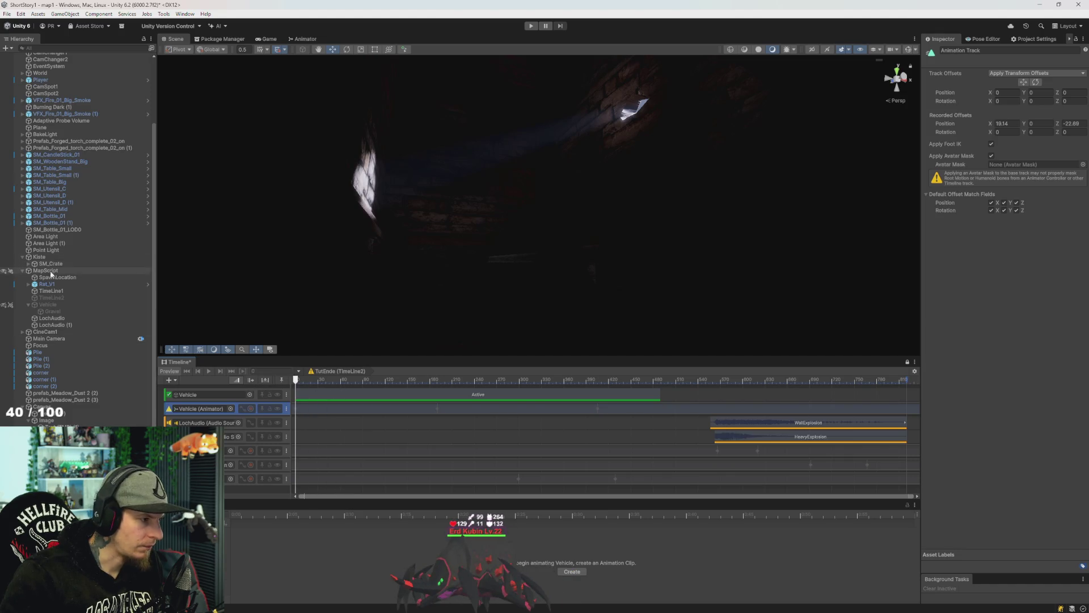
Scrub the timeline to around frame 43 while inspecting the Vehicle's components and tracks.
left_click(49, 304)
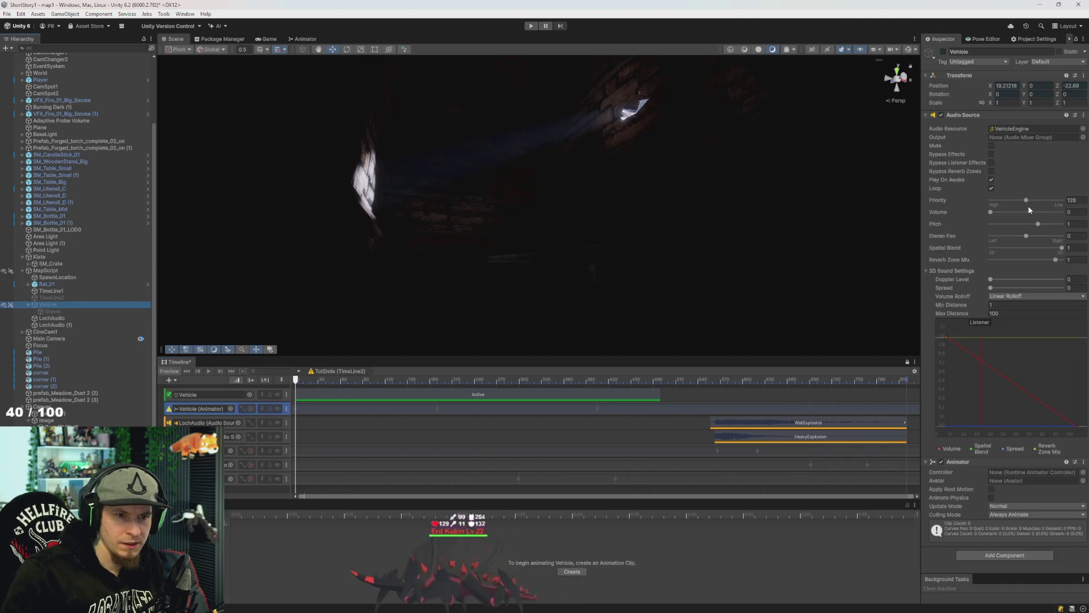
mouse_move(296, 380)
left_mouse_down()
mouse_move(321, 383)
mouse_move(270, 380)
left_mouse_up()
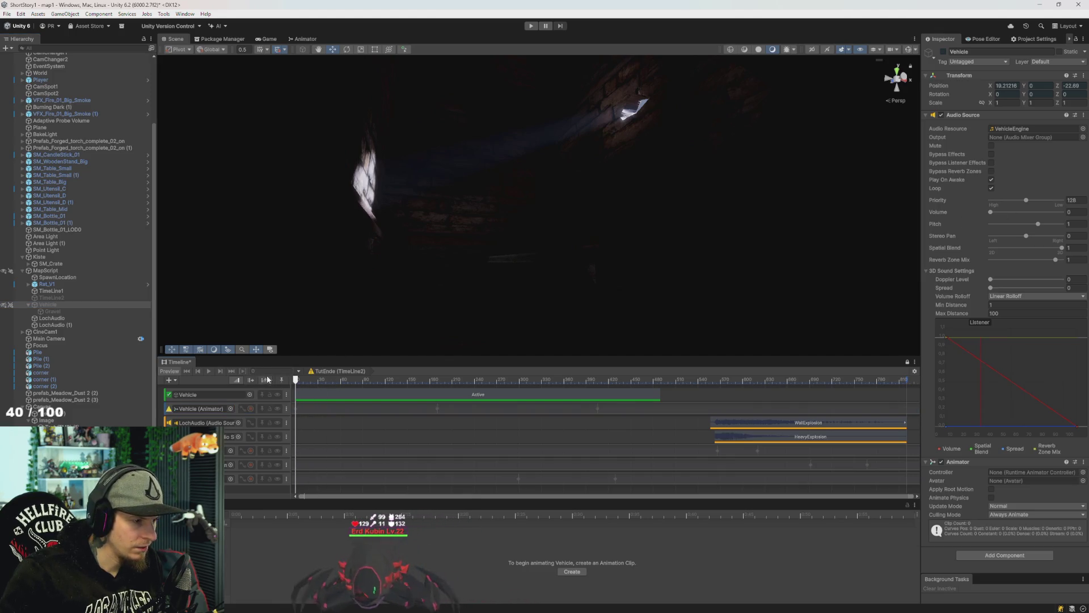
left_click_drag(325, 384, 327, 384)
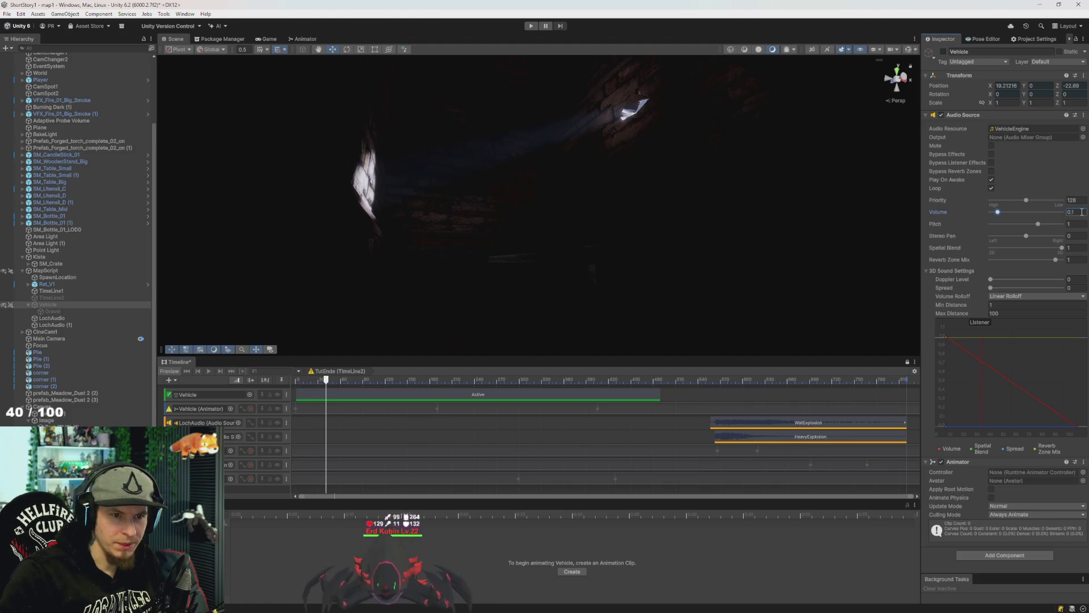
mouse_move(326, 380)
left_mouse_down()
mouse_move(375, 384)
mouse_move(328, 383)
left_mouse_up()
left_click(257, 408)
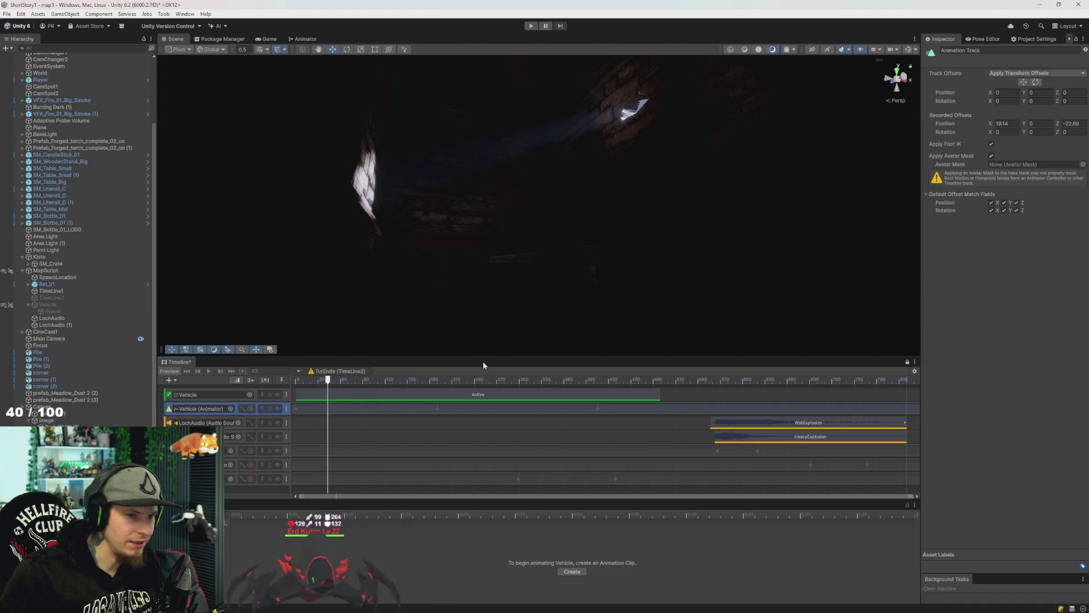
left_click(56, 305)
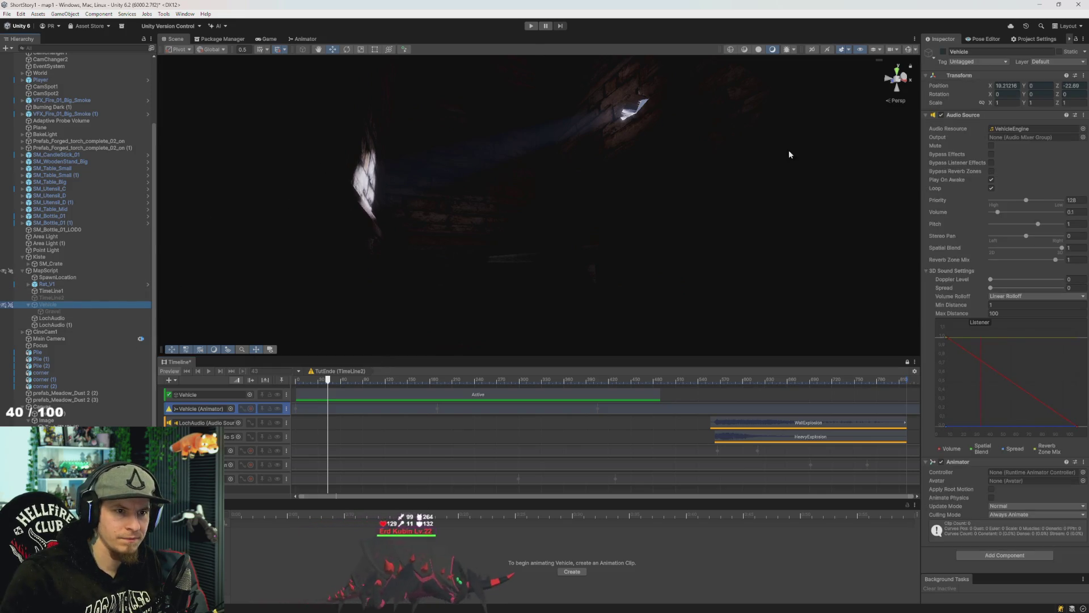
left_click(360, 436)
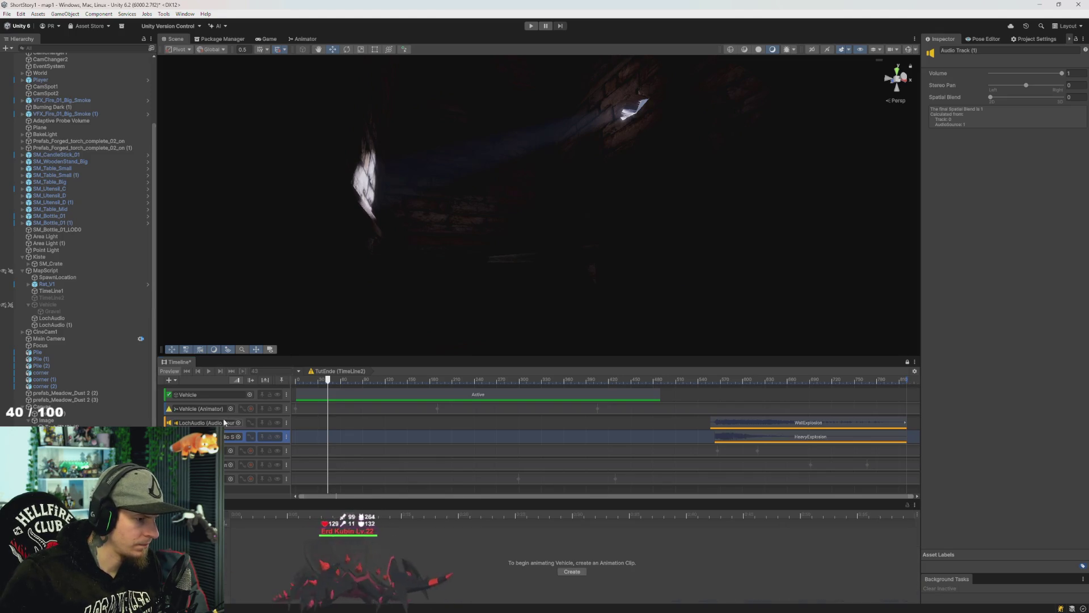
Activate the Vehicle object in the Inspector and return the playhead to frame 0.
left_click(200, 408)
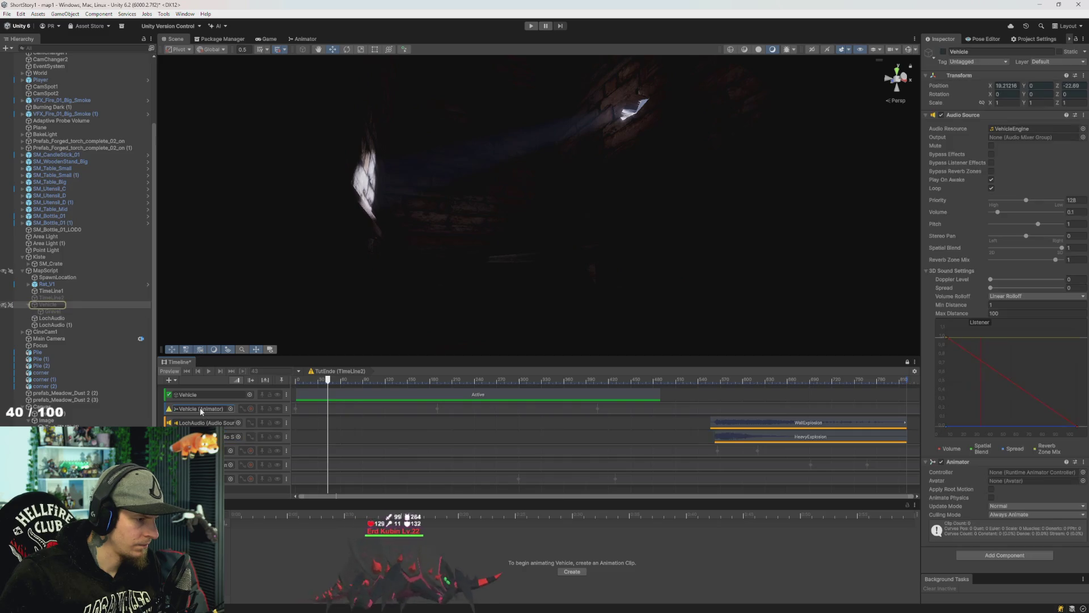
left_click(943, 52)
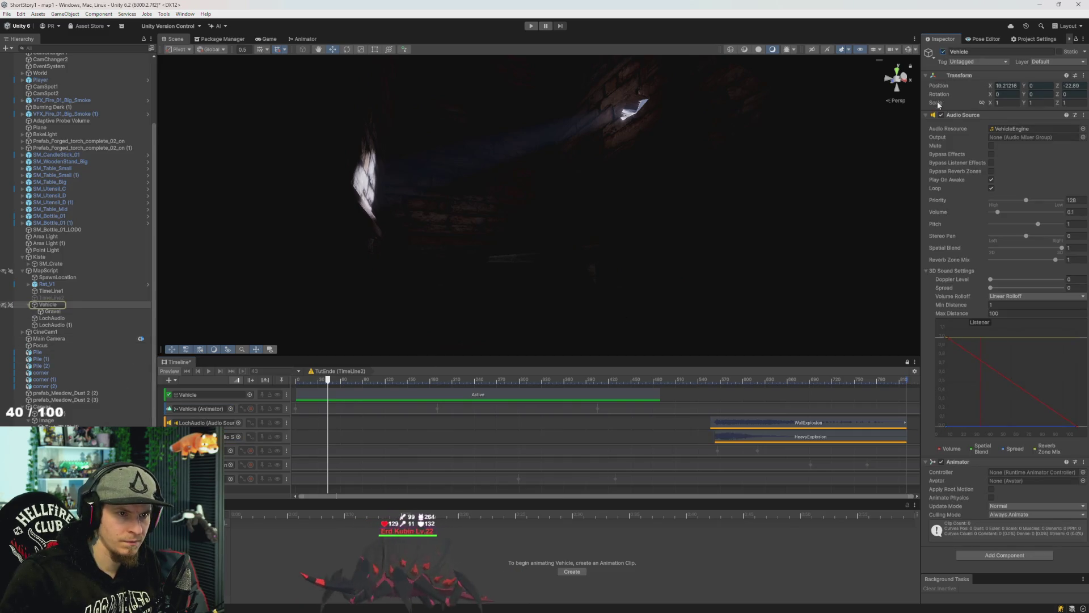
left_click(85, 217)
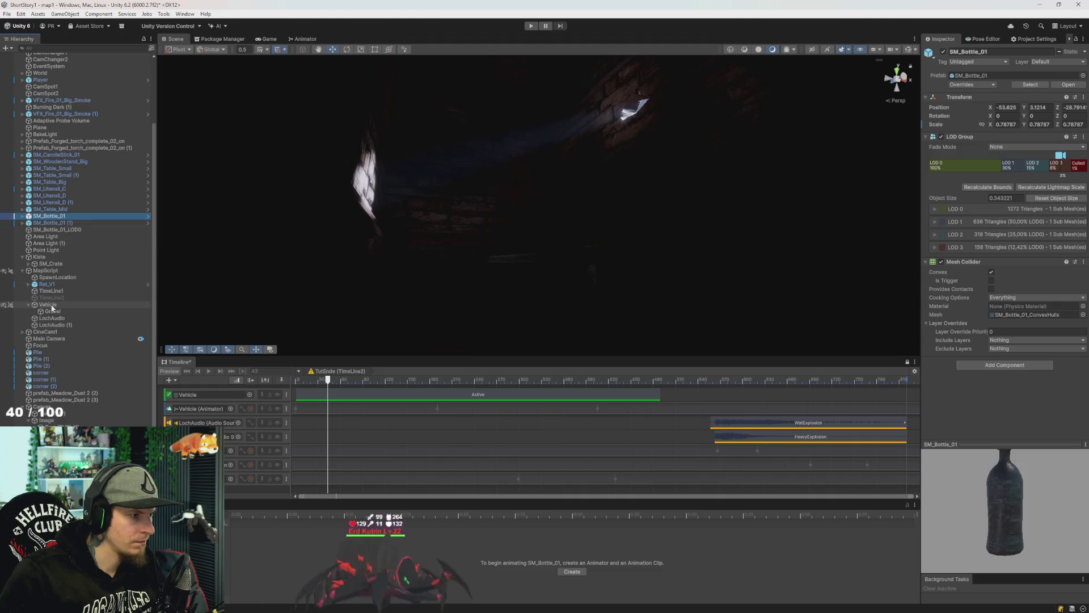
left_click(102, 304)
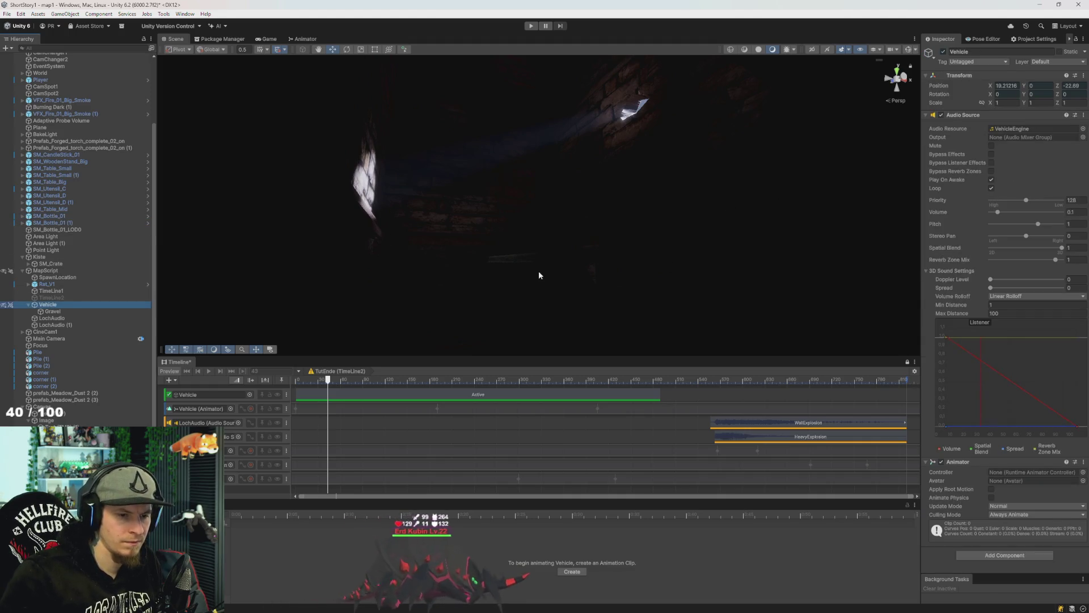
mouse_move(327, 391)
left_mouse_down()
mouse_move(385, 391)
mouse_move(162, 392)
mouse_move(405, 394)
mouse_move(231, 401)
left_mouse_up()
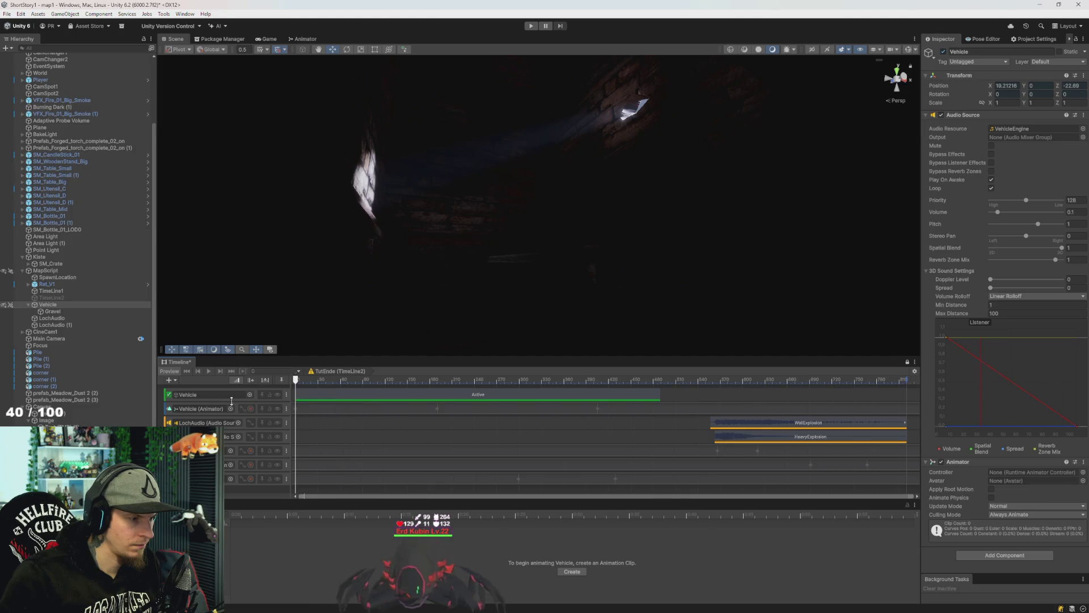
Check TimeLine2's Playable Director settings, then reselect the Vehicle object.
left_click(252, 410)
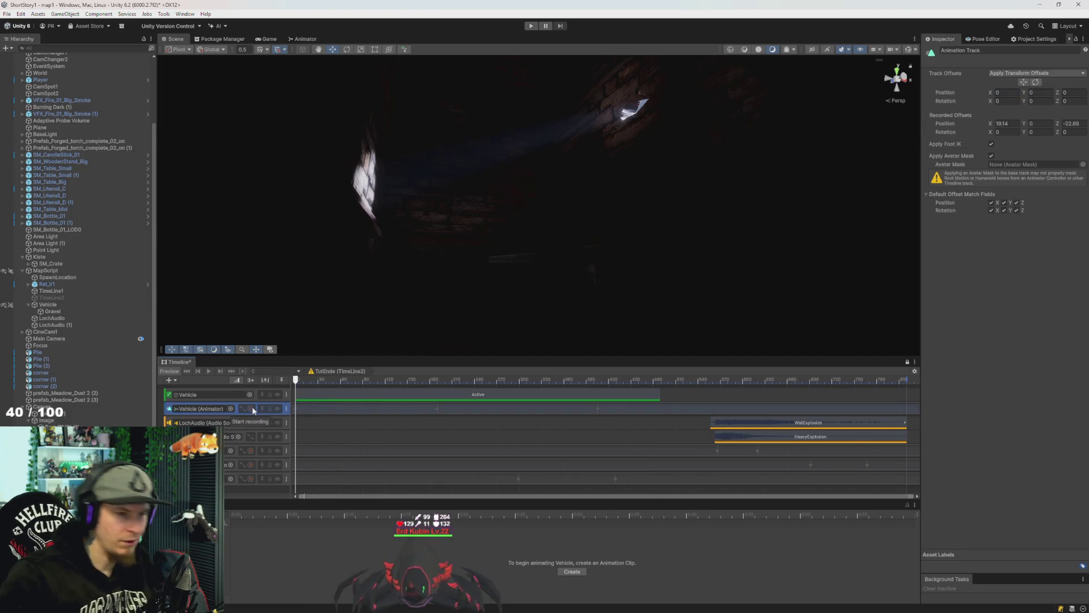
left_click(44, 385)
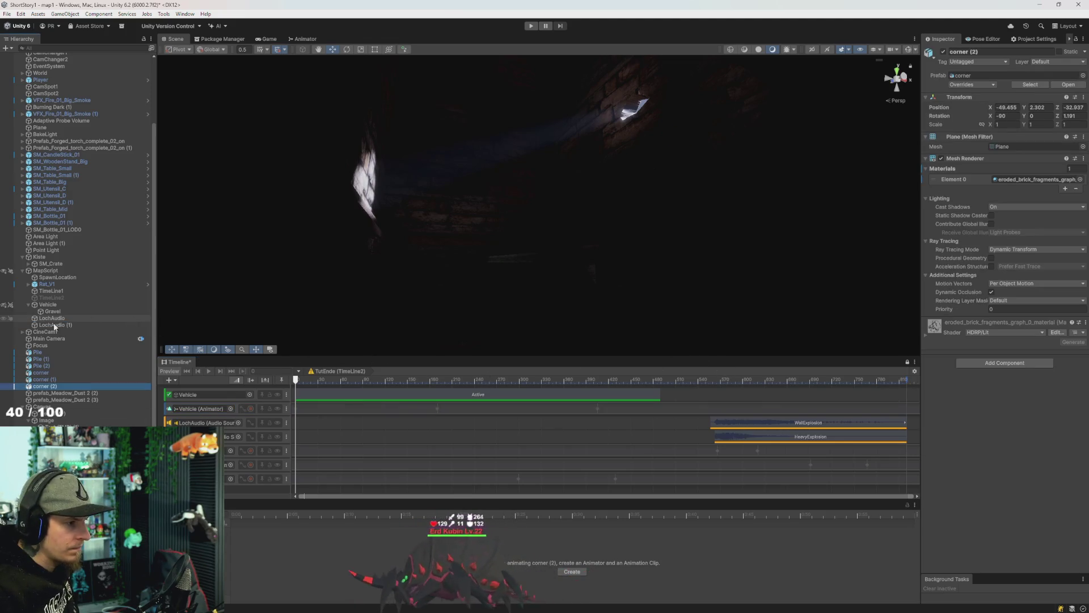
left_click(56, 298)
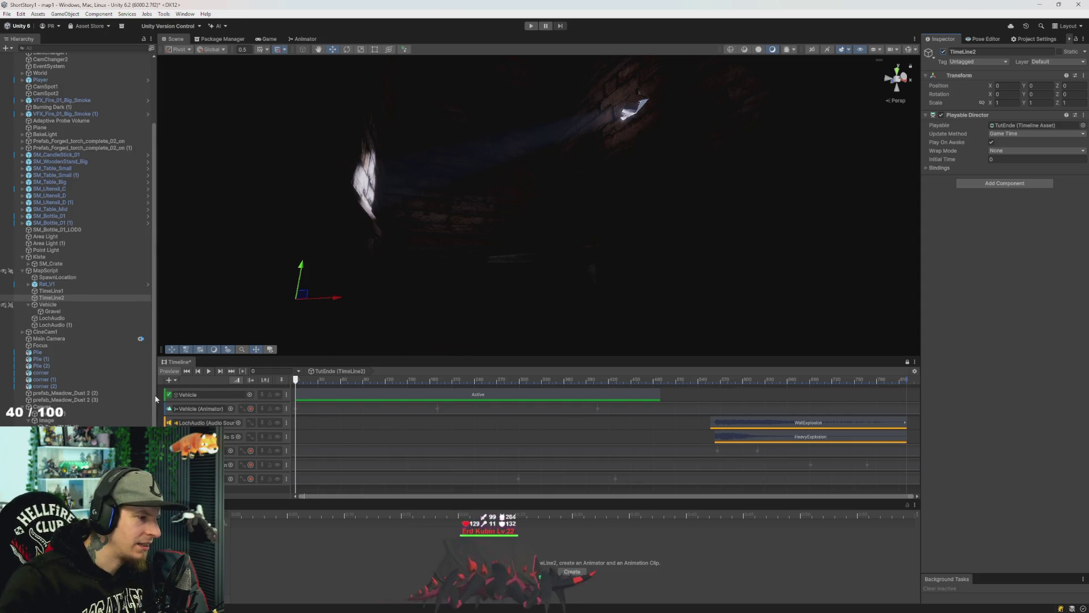
left_click(48, 304)
Record the Vehicle's engine volume as 0 at frame 0 and 0.1 at frame 46.
left_click(247, 408)
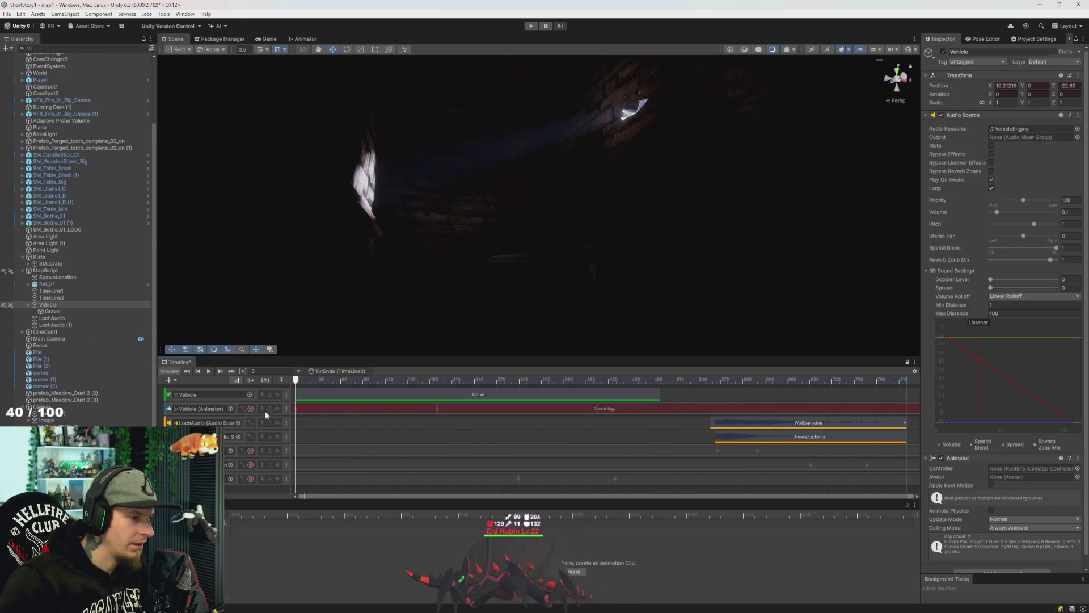
left_click(1070, 212)
type("0")
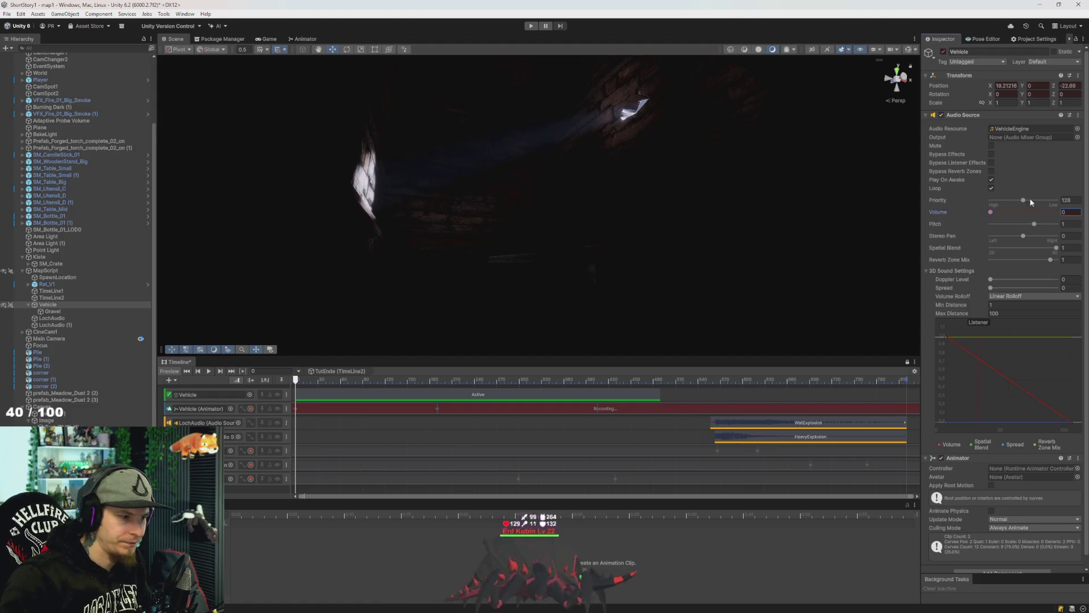
left_click(296, 383)
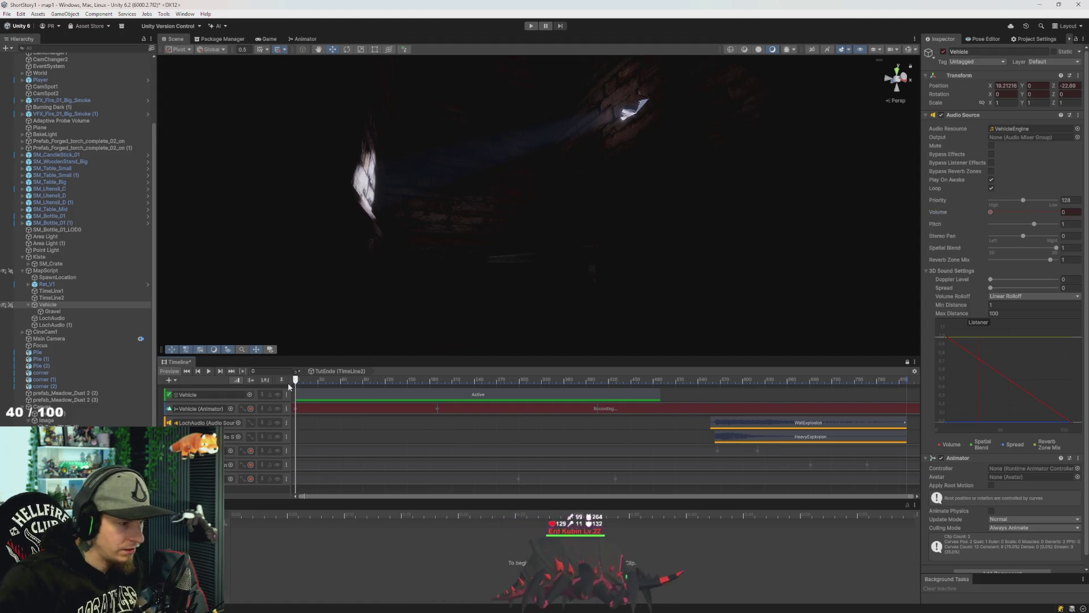
left_click_drag(295, 379, 329, 379)
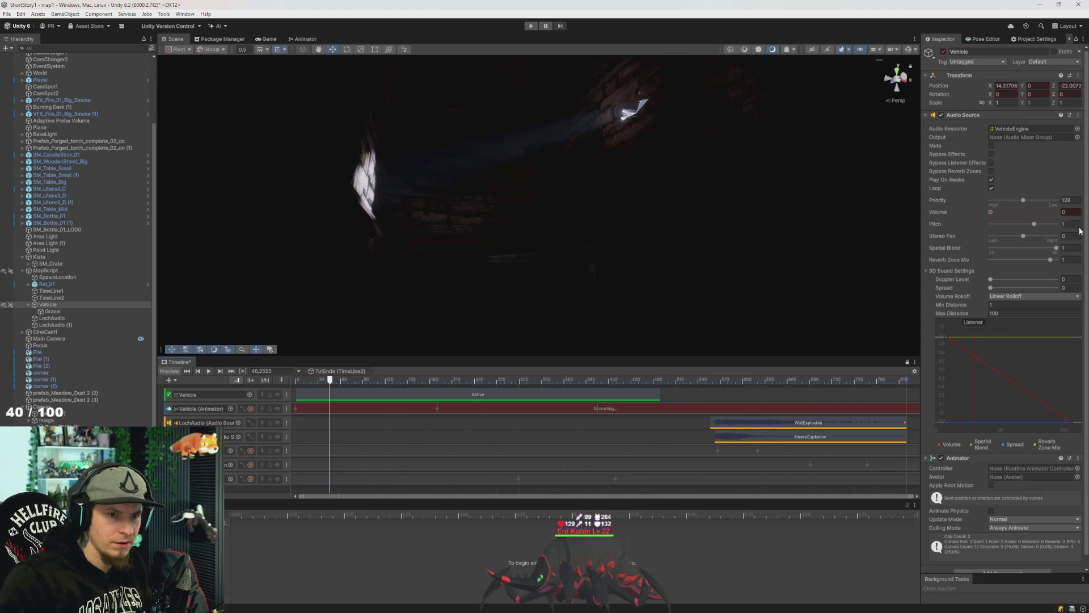
type("0.1")
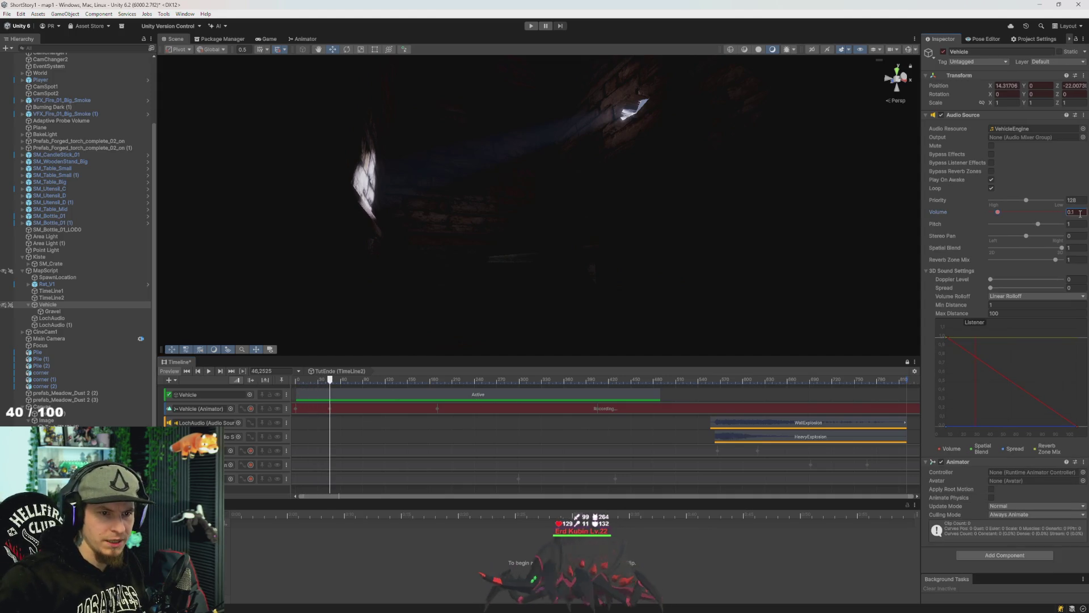